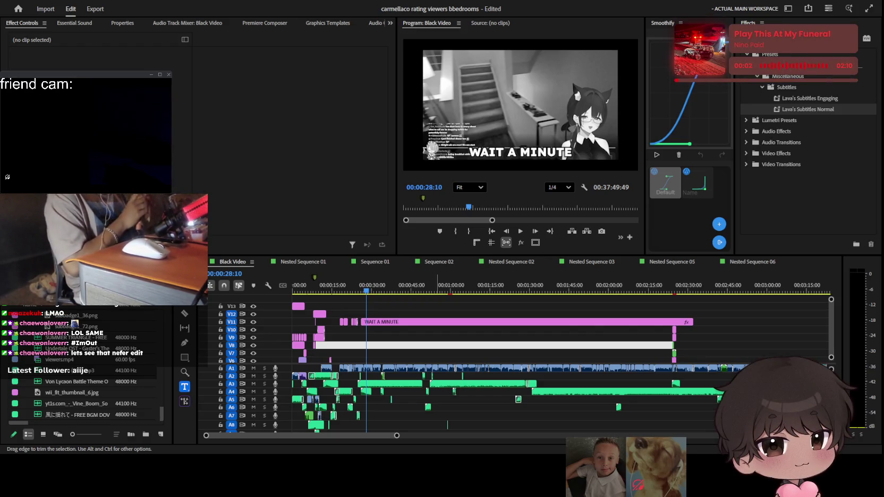
# Play back the section around the WAIT A MINUTE caption to find where to cut
pyautogui.click(437, 404)
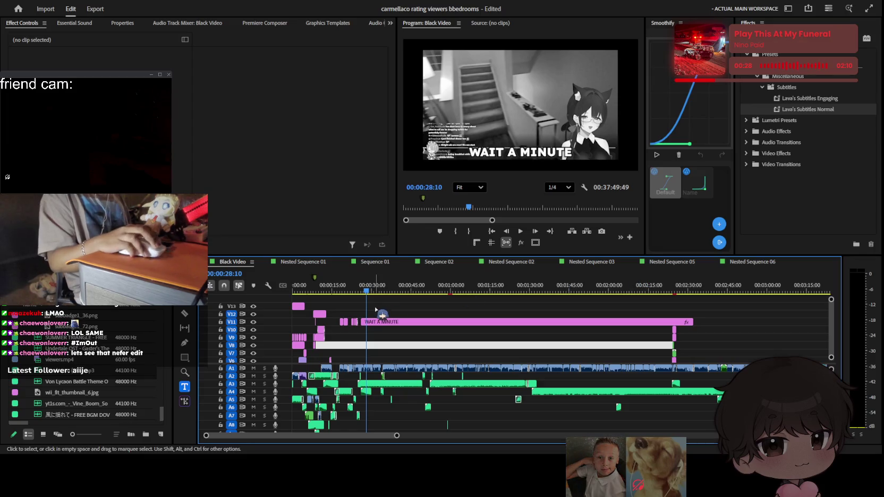
pyautogui.scroll(3, 408, 359)
pyautogui.scroll(3, 408, 359)
pyautogui.scroll(2, 414, 364)
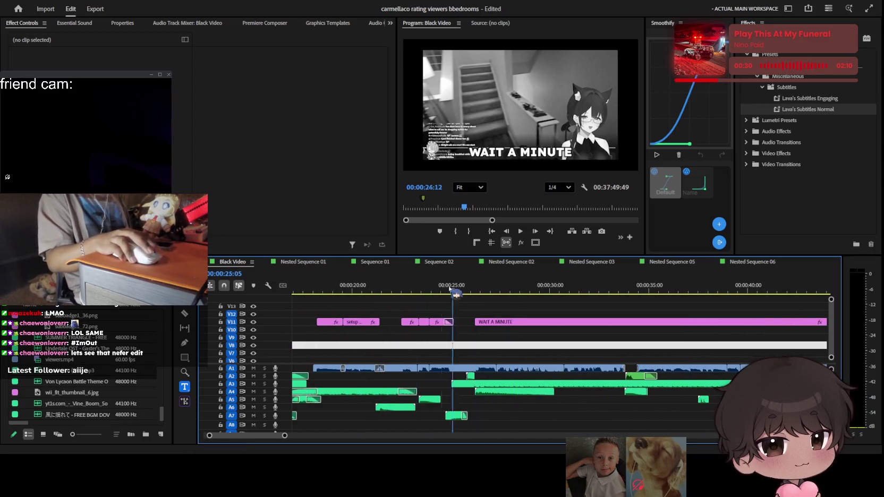
pyautogui.press('j')
pyautogui.press('j')
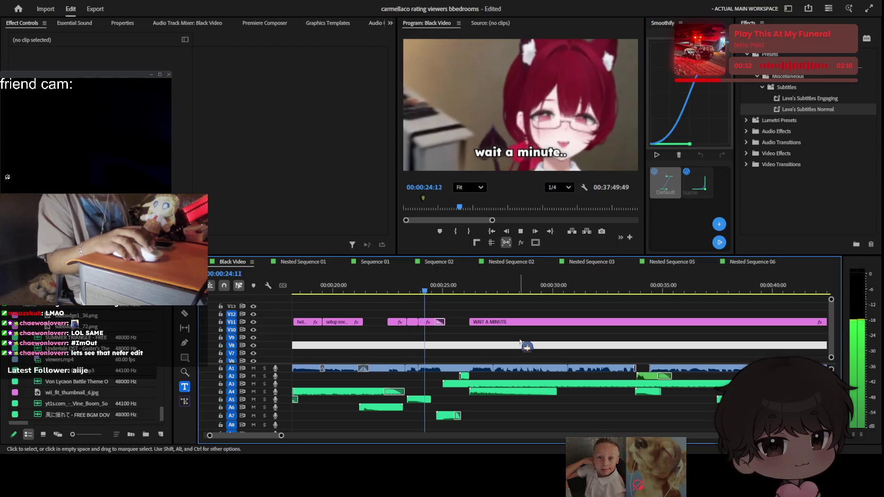
pyautogui.scroll(2, 521, 343)
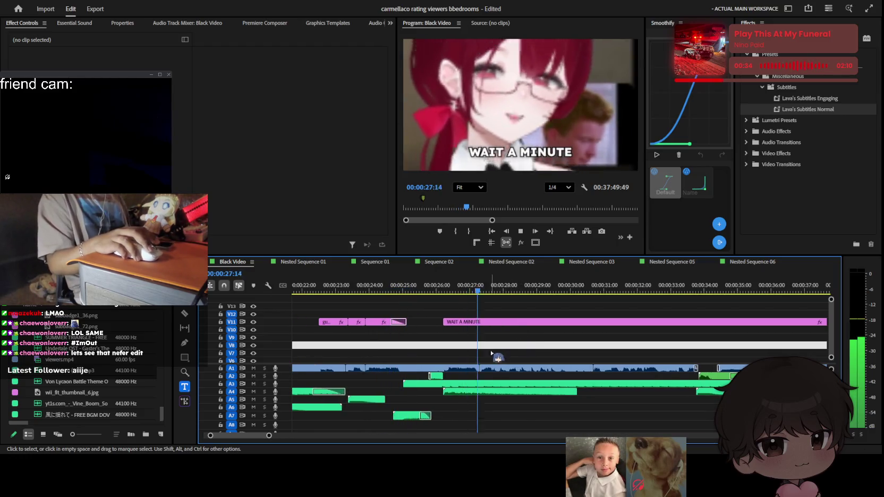
pyautogui.scroll(-1, 523, 338)
pyautogui.press('j')
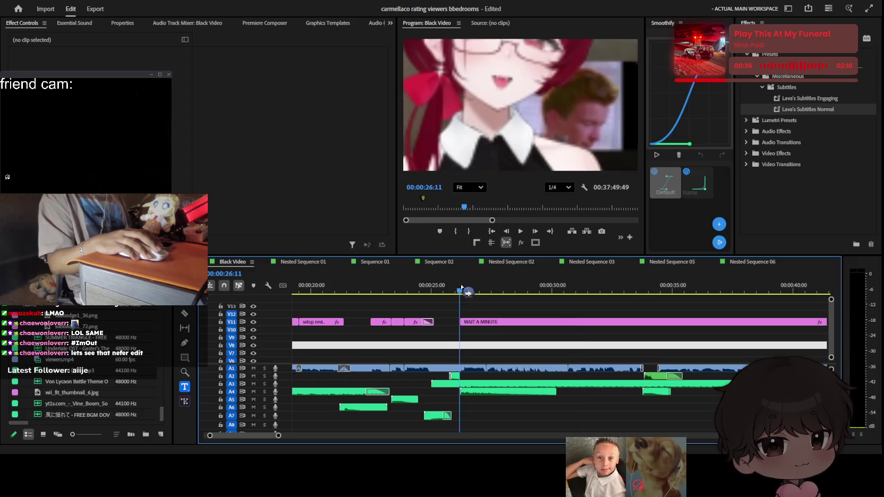
pyautogui.scroll(2, 513, 346)
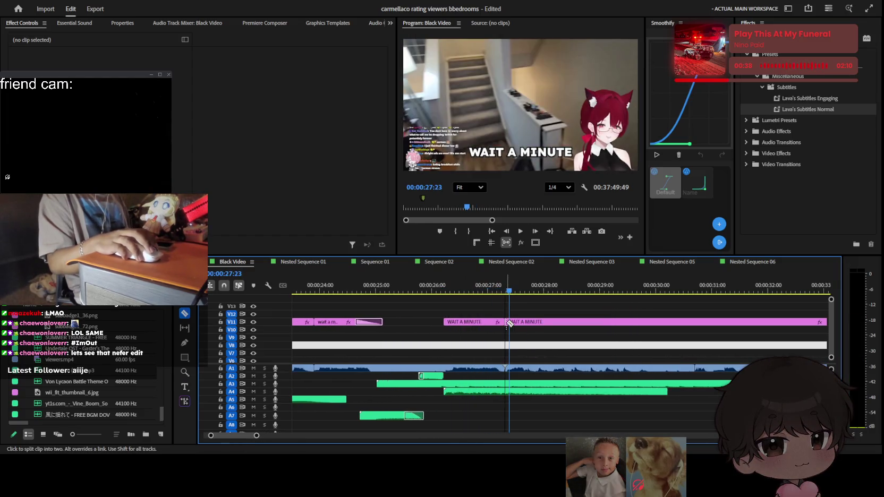
pyautogui.scroll(1, 539, 334)
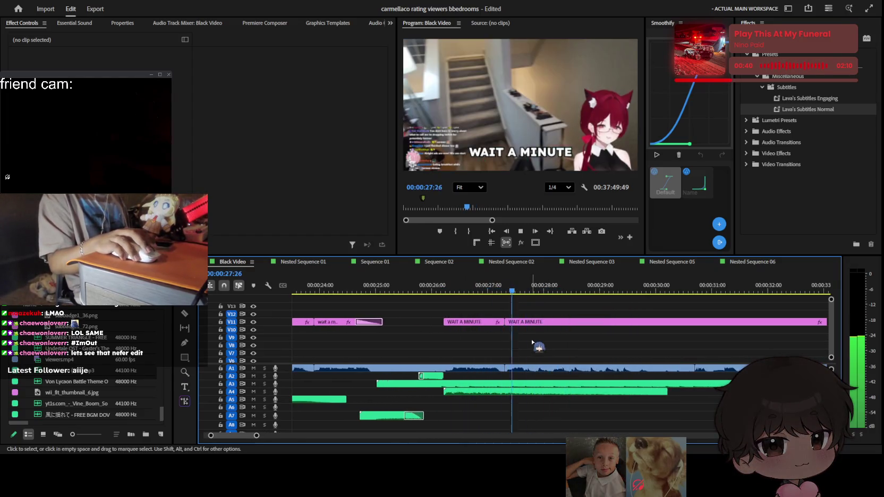
# Split the WAIT A MINUTE caption on V11 at two nearby points and replay from 29:23
pyautogui.click(535, 332)
pyautogui.press('v')
pyautogui.click(538, 323)
pyautogui.press('space')
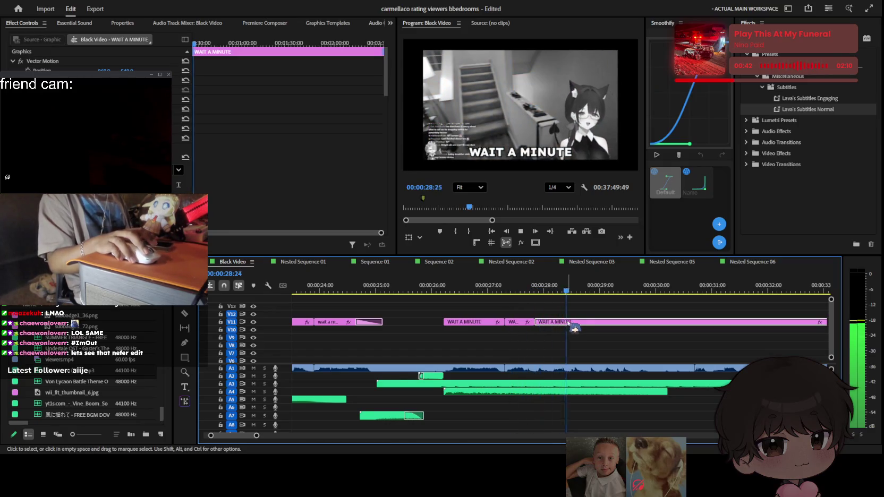
pyautogui.scroll(-1, 558, 327)
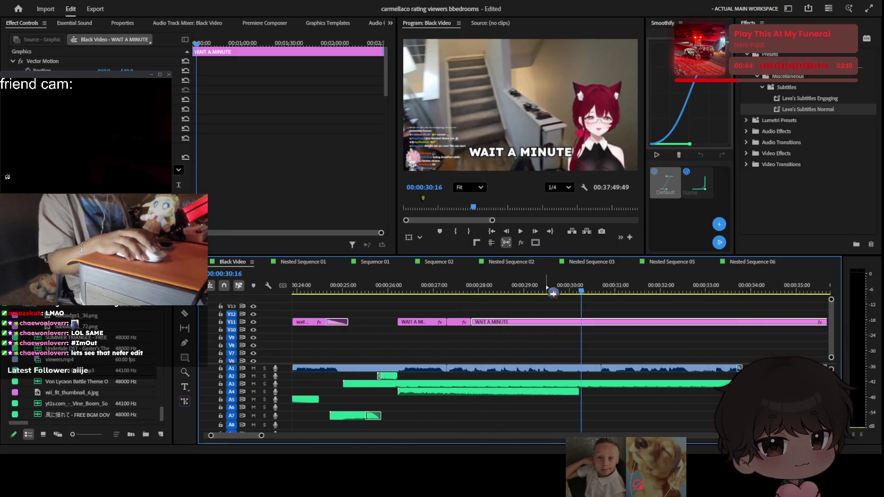
pyautogui.moveTo(516, 291); pyautogui.dragTo(541, 291)
pyautogui.scroll(1, 562, 344)
pyautogui.press('space')
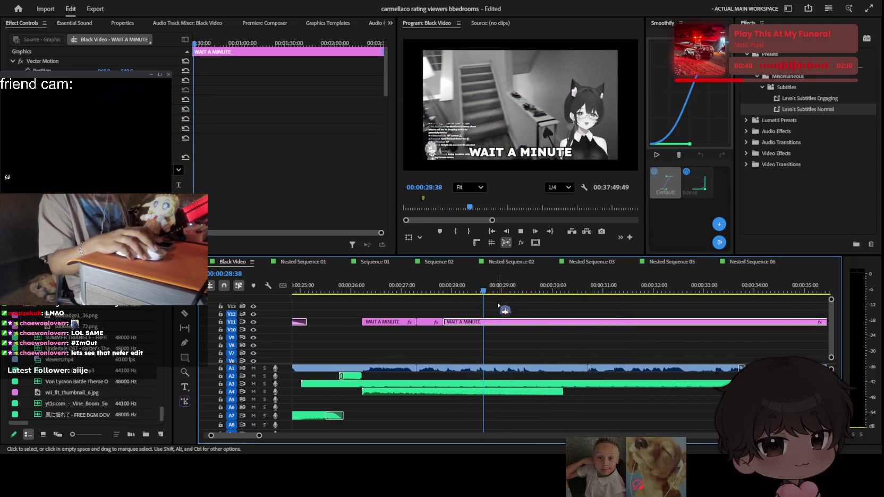
# Ripple-delete the short review footage clip at 29:04 on V1
pyautogui.click(474, 292)
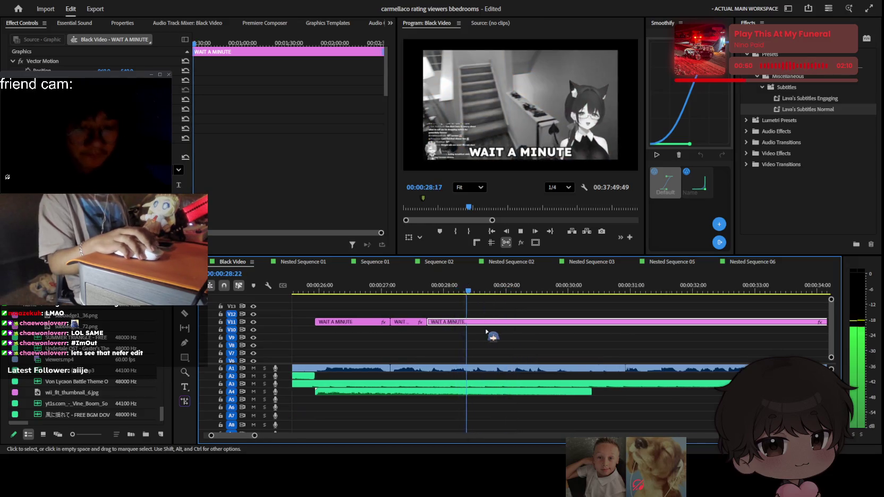
pyautogui.moveTo(474, 293); pyautogui.dragTo(509, 351)
pyautogui.scroll(-3, 528, 351)
pyautogui.click(536, 358)
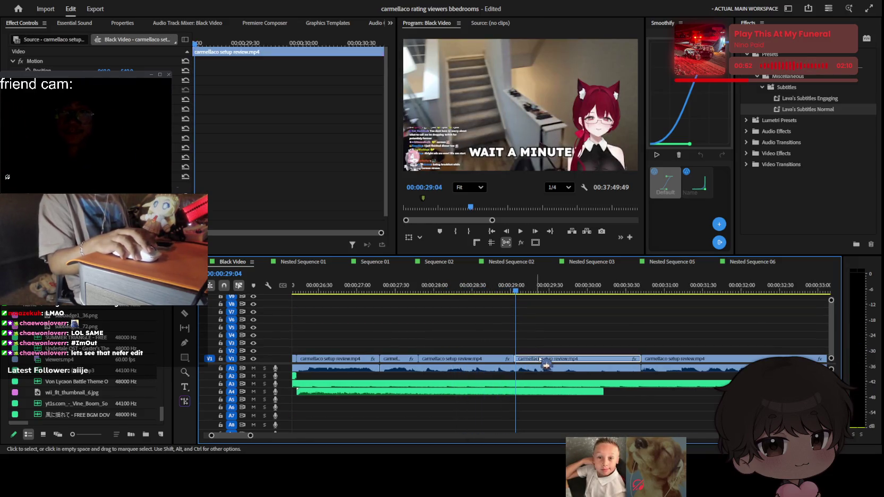
pyautogui.press('c')
pyautogui.hotkey('shift', 'Delete')
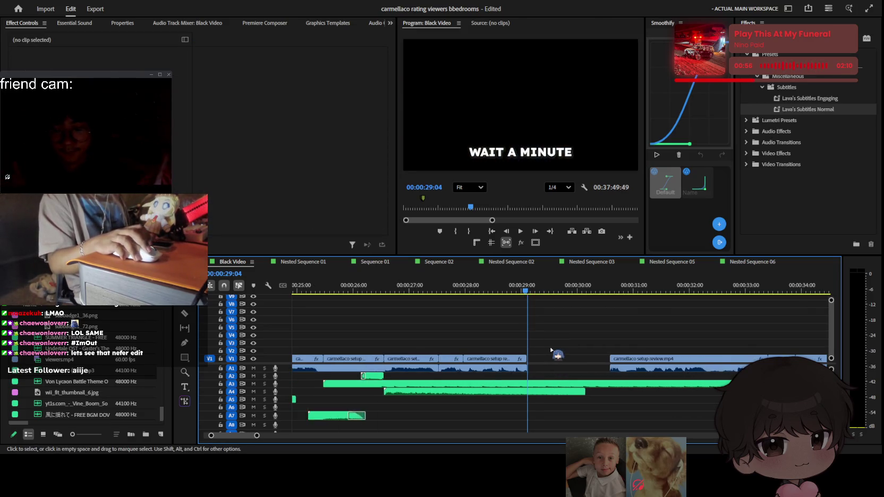
# Play to 29:26 and delete that section of the WAIT A MINUTE caption
pyautogui.scroll(-3, 547, 345)
pyautogui.scroll(-3, 554, 360)
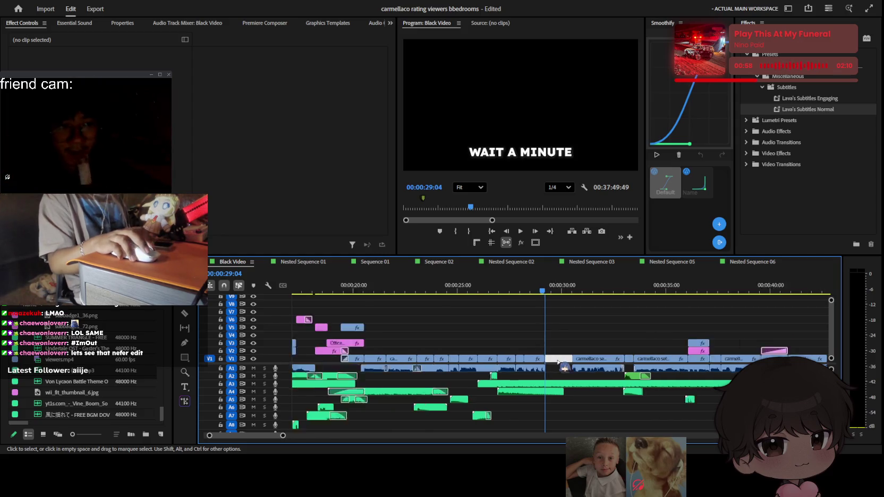
pyautogui.scroll(-3, 542, 360)
pyautogui.scroll(3, 534, 364)
pyautogui.scroll(2, 530, 335)
pyautogui.press('space')
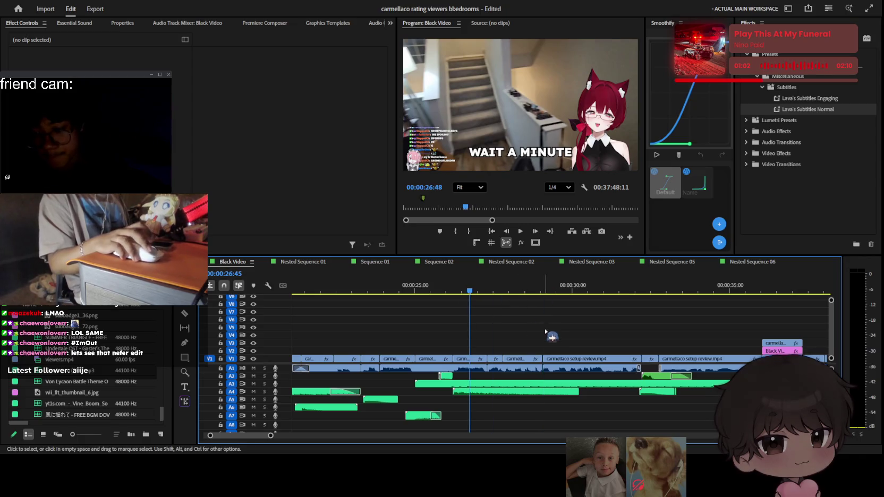
pyautogui.scroll(3, 550, 338)
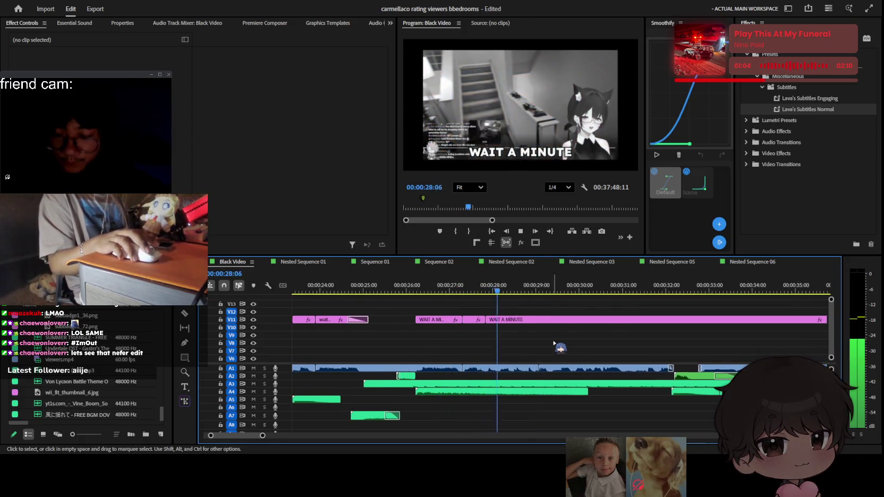
pyautogui.scroll(1, 539, 348)
pyautogui.press('space')
pyautogui.click(535, 320)
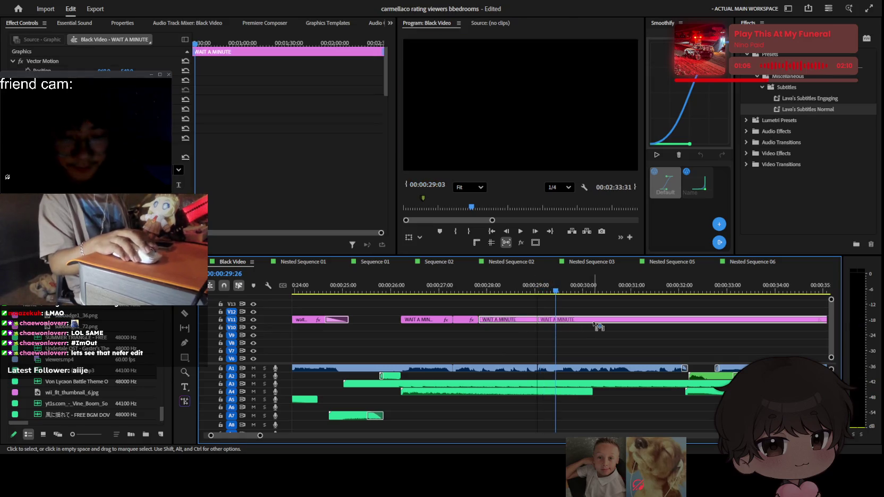
pyautogui.press('Delete')
# Replay from the previous edit point to check the gap before the final caption
pyautogui.press('Up')
pyautogui.press('space')
pyautogui.scroll(1, 557, 345)
pyautogui.press('space')
pyautogui.scroll(-3, 517, 359)
pyautogui.press('Up')
pyautogui.press('space')
pyautogui.scroll(2, 542, 327)
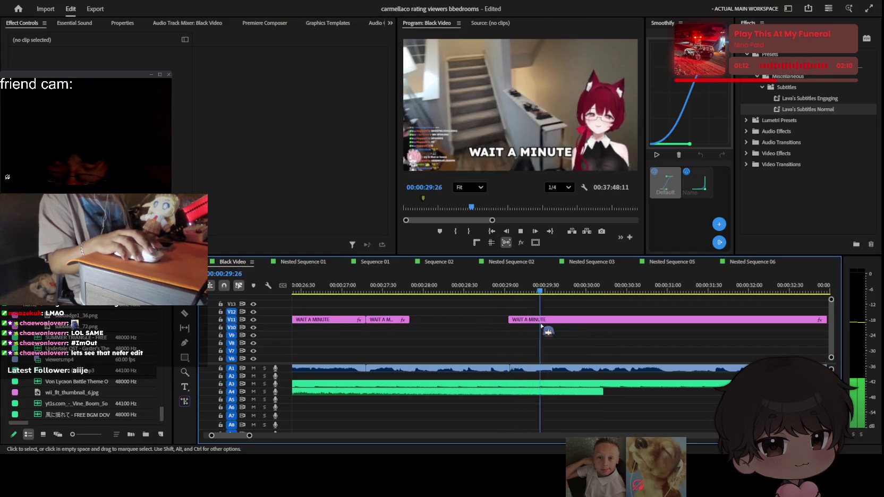
# Retype the caption after the gap as 'i saw it on my' and play on
pyautogui.click(543, 321)
pyautogui.click(521, 290)
pyautogui.doubleClick(543, 152)
pyautogui.write('i saw it on my')
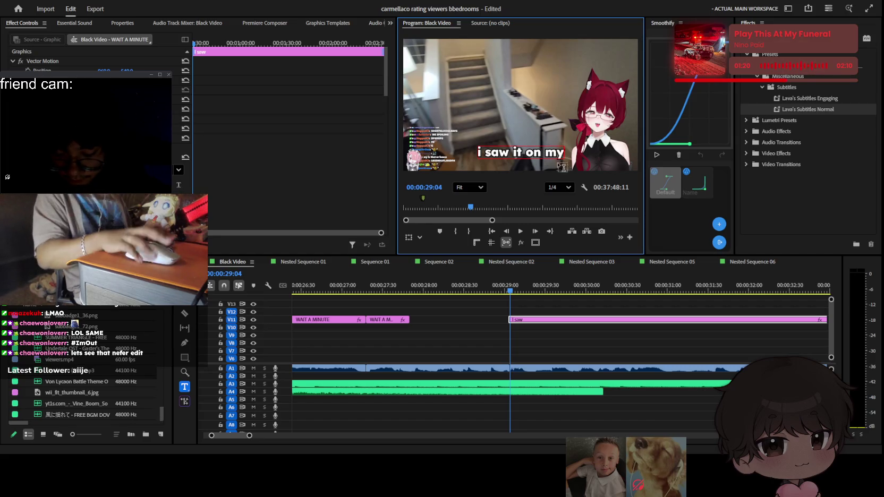
pyautogui.click(562, 335)
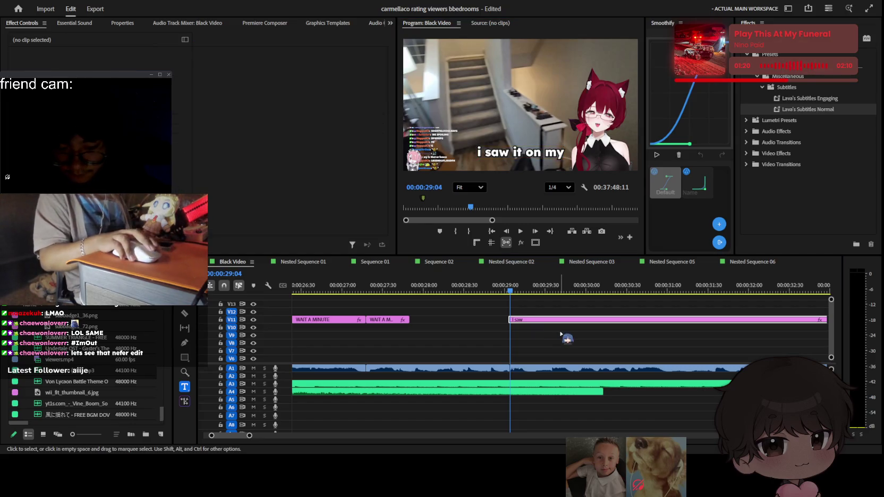
pyautogui.press('space')
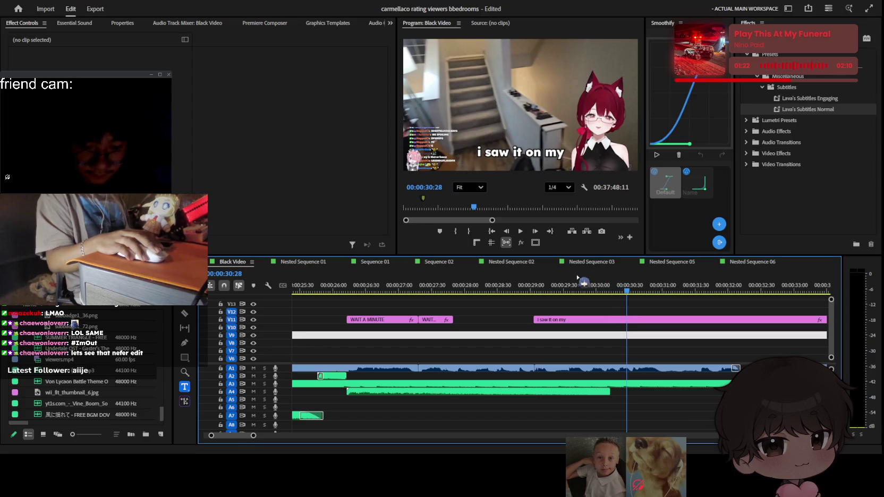
pyautogui.moveTo(584, 287); pyautogui.dragTo(592, 289)
pyautogui.scroll(2, 594, 319)
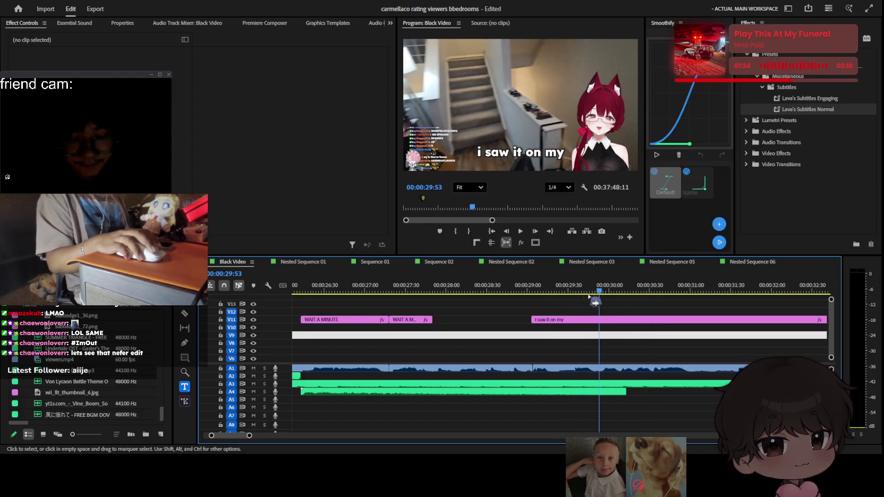
# Split that caption at 29:53 into 'I saw it' and 'on my' pieces
pyautogui.hotkey('ctrl', 'k')
pyautogui.click(561, 296)
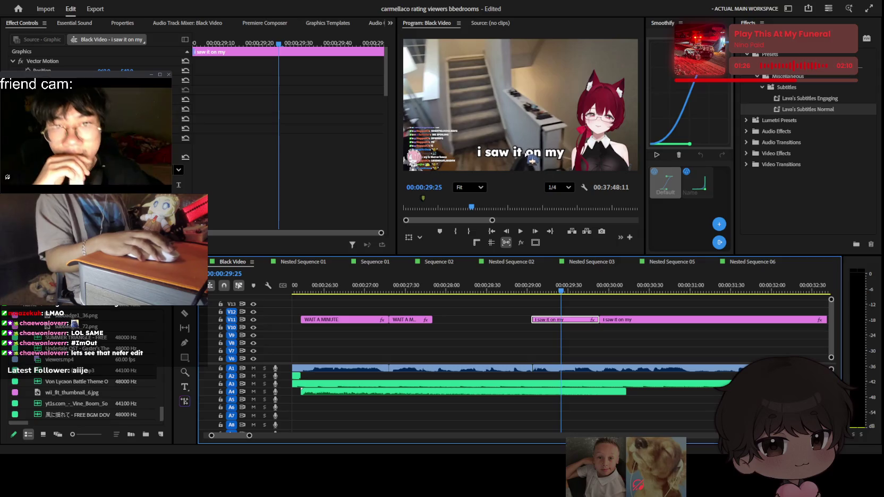
pyautogui.press('t')
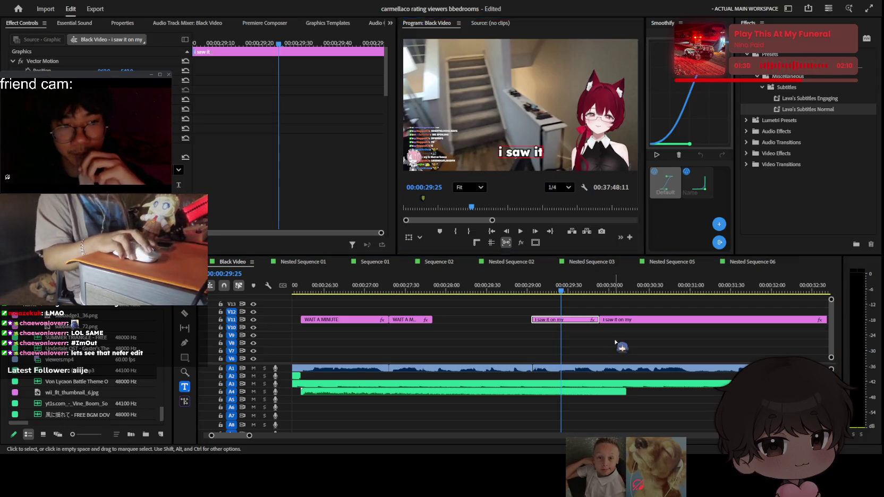
pyautogui.click(632, 320)
pyautogui.press('space')
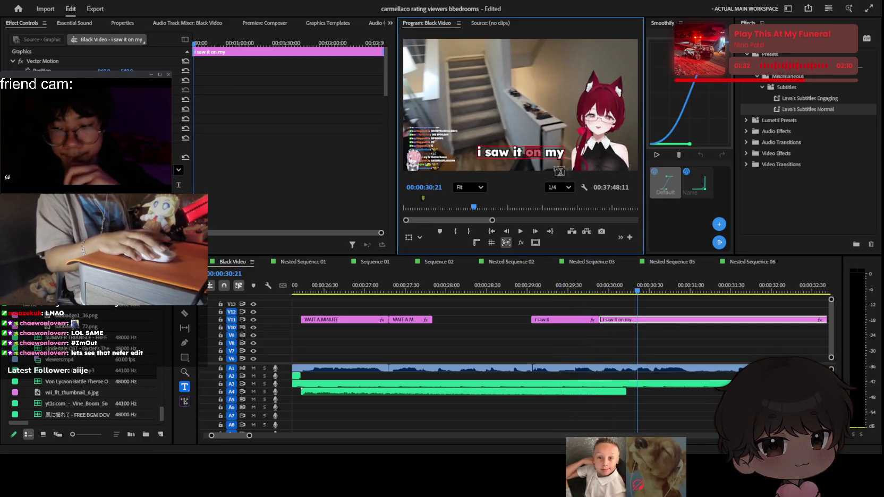
pyautogui.press('Up')
pyautogui.press('d')
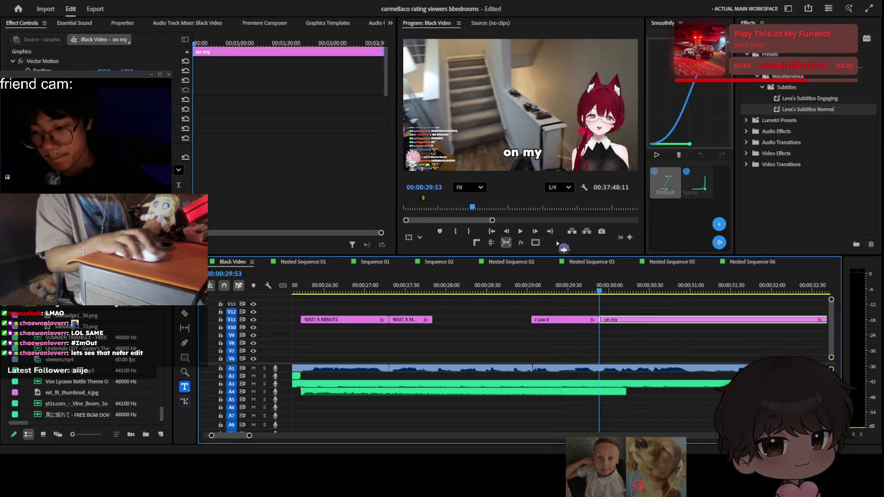
# Change the next caption's text to 'OBS', undoing an accidental split
pyautogui.click(593, 176)
pyautogui.moveTo(621, 318); pyautogui.dragTo(607, 328)
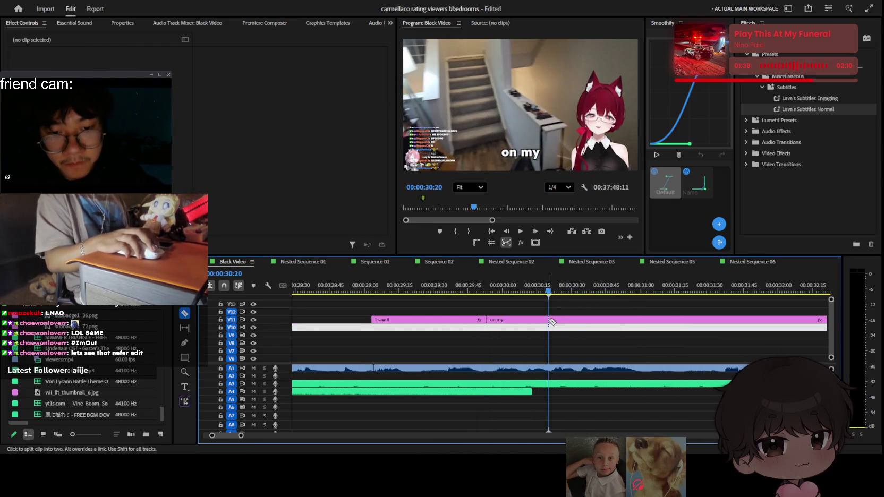
pyautogui.press('t')
pyautogui.click(519, 154)
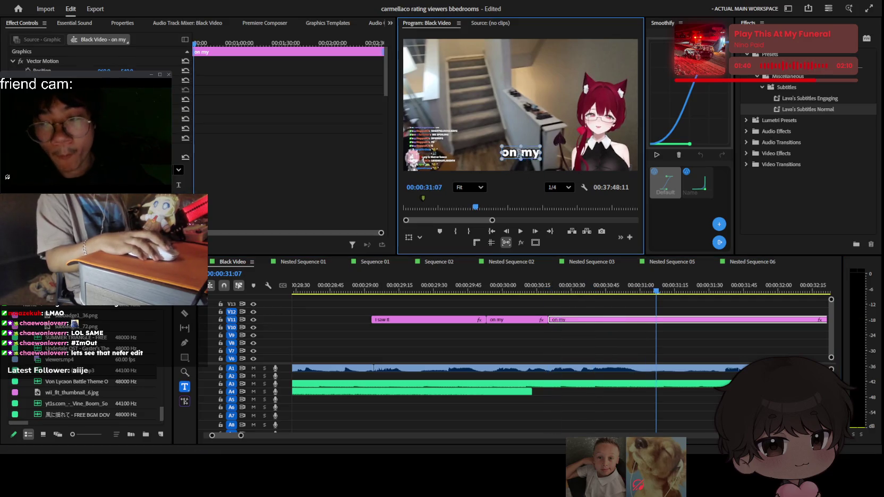
pyautogui.click(697, 344)
pyautogui.press('space')
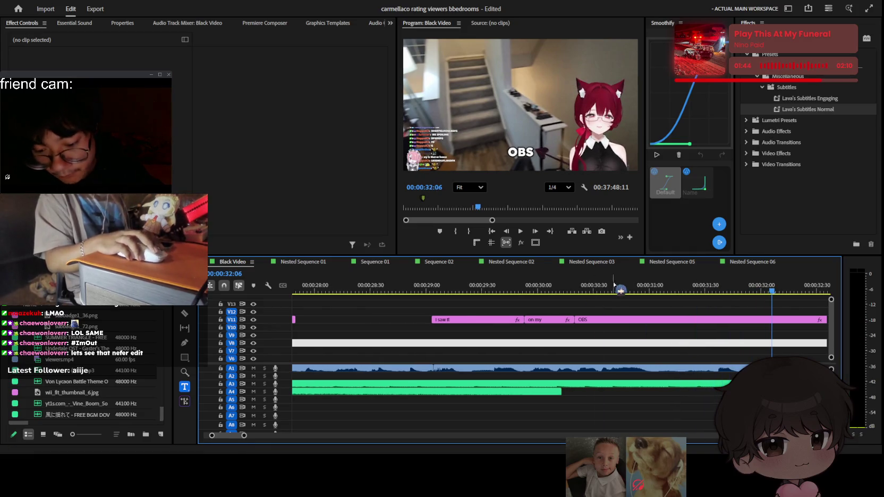
pyautogui.moveTo(614, 285); pyautogui.dragTo(654, 290)
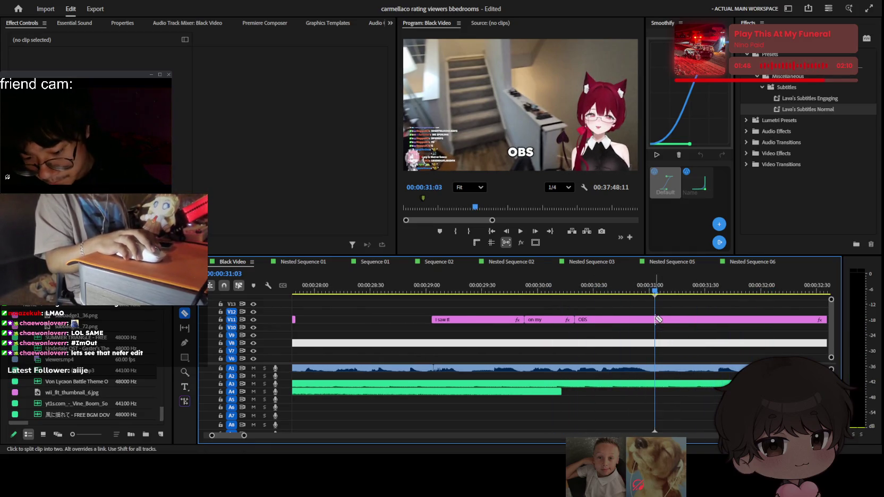
pyautogui.hotkey('ctrl', 'z')
pyautogui.press('v')
pyautogui.press('space')
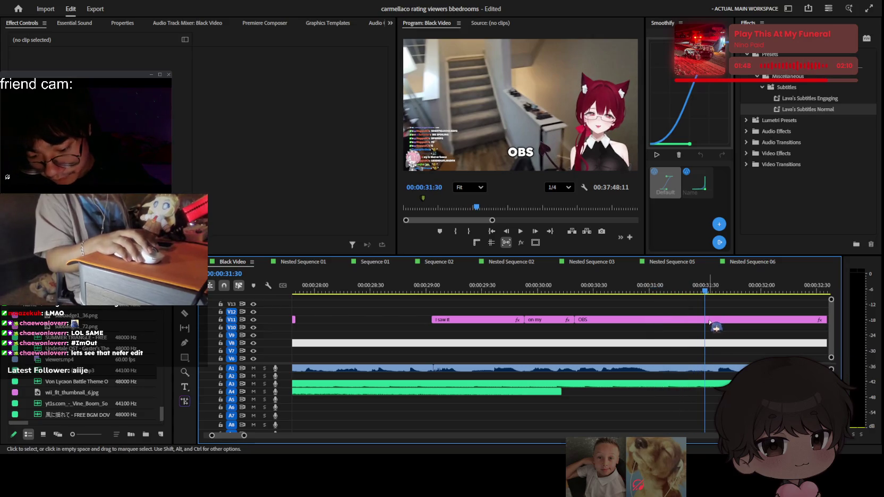
# Split the OBS caption near 31:31 and retype the new piece as 'and I was like.'
pyautogui.hotkey('ctrl', 'k')
pyautogui.doubleClick(521, 152)
pyautogui.write('and I was like..')
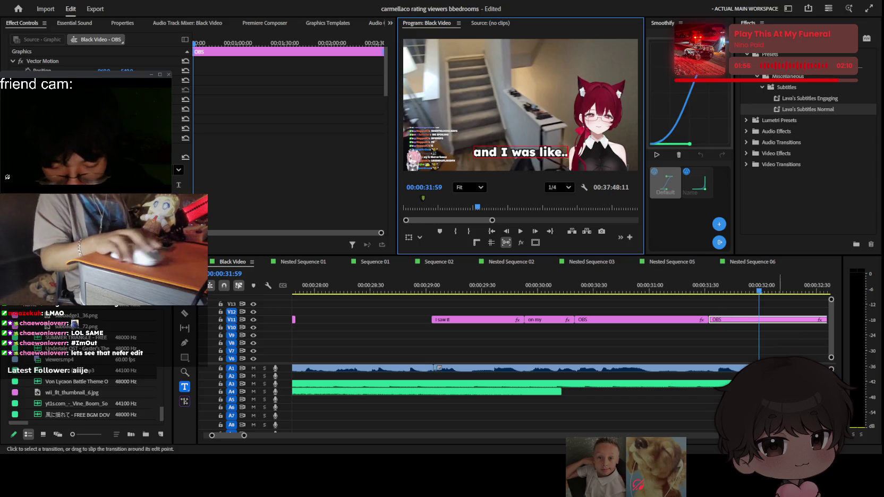
pyautogui.scroll(-3, 729, 339)
pyautogui.press('space')
# Trim the 'and I was like..' caption by cutting it and deleting the extra middle piece
pyautogui.click(701, 321)
pyautogui.press('v')
pyautogui.click(712, 320)
pyautogui.press('Delete')
pyautogui.press('-')
pyautogui.press('space')
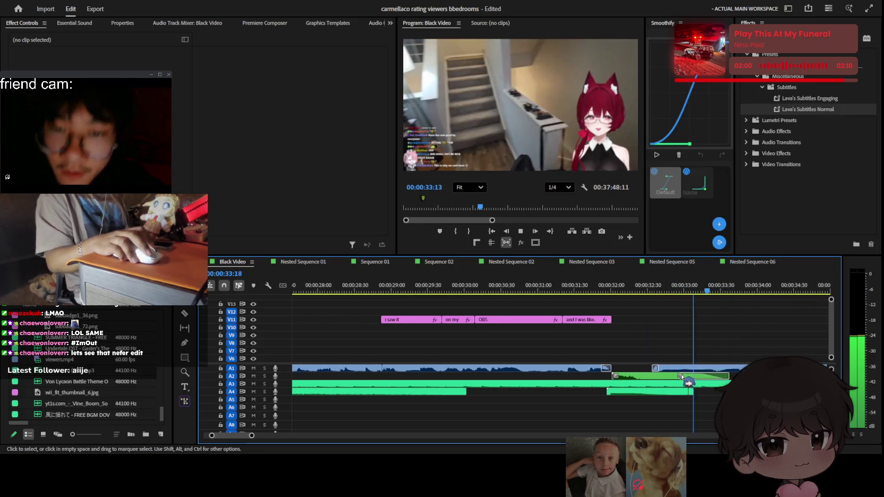
pyautogui.hotkey('ctrl', 'z')
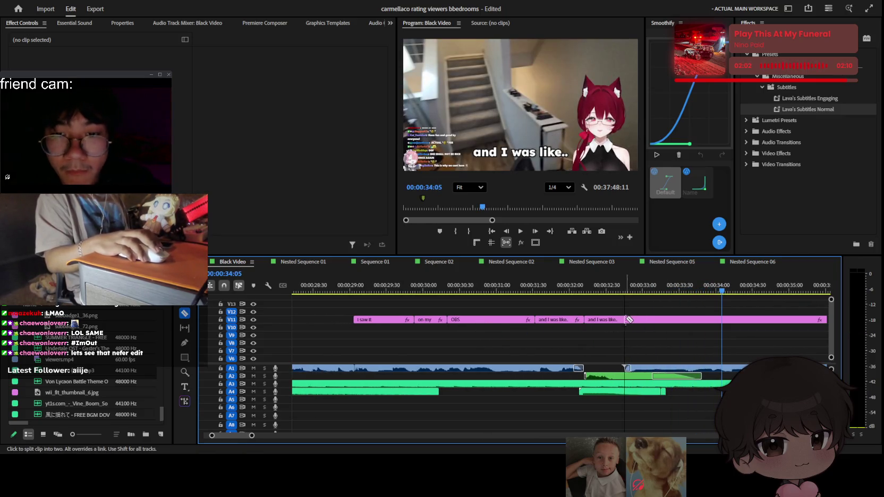
pyautogui.click(615, 319)
pyautogui.press('Delete')
pyautogui.press('Up')
pyautogui.press('space')
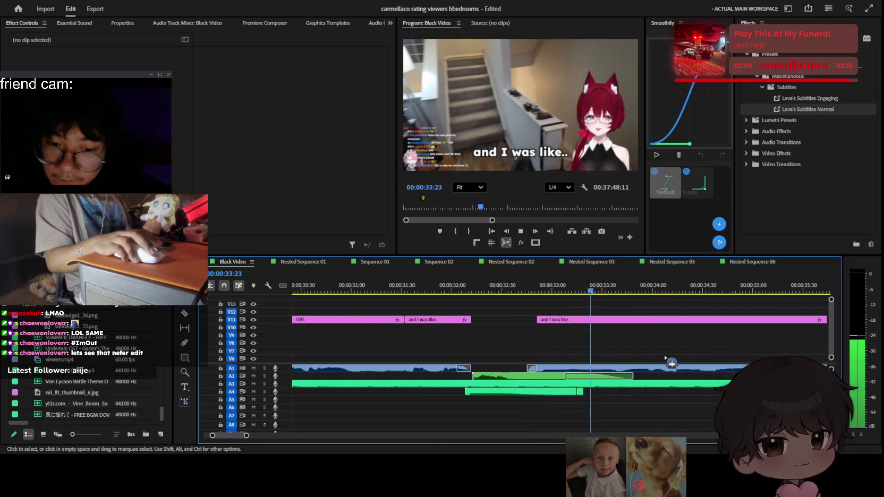
pyautogui.press('=')
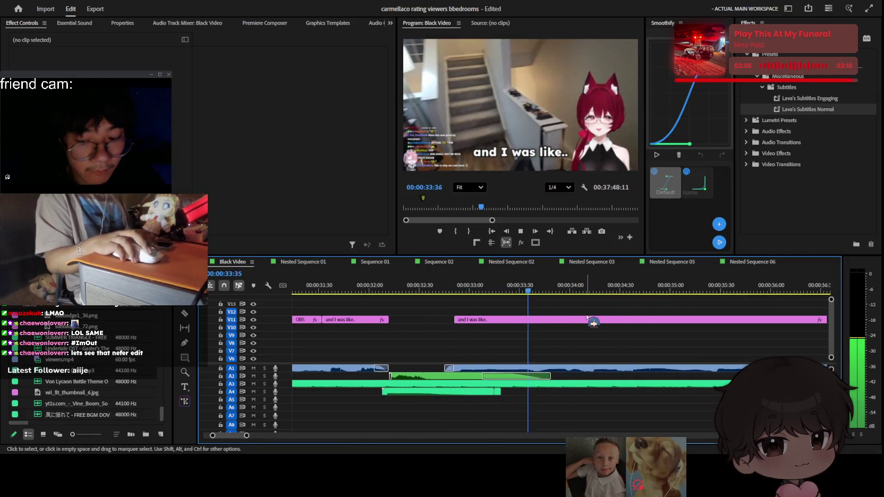
pyautogui.press('space')
# Cut the caption clip where the next spoken word begins
pyautogui.click(533, 290)
pyautogui.press('c')
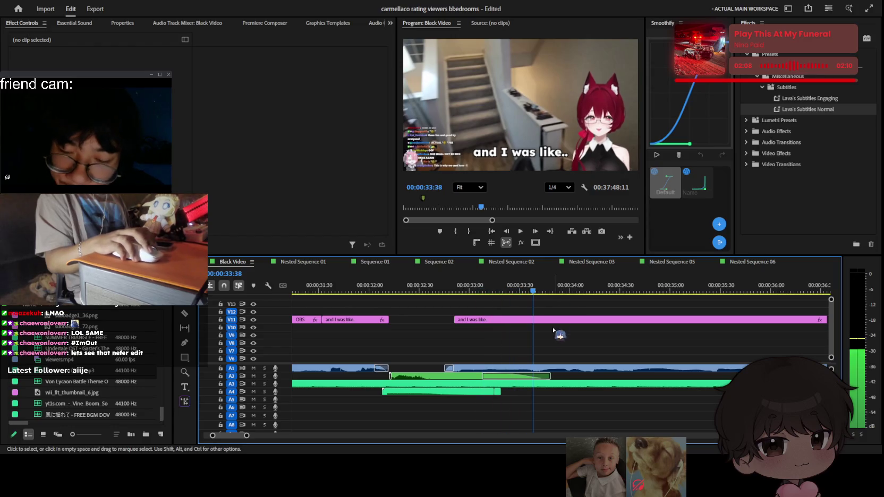
pyautogui.click(536, 319)
pyautogui.press('v')
pyautogui.click(547, 154)
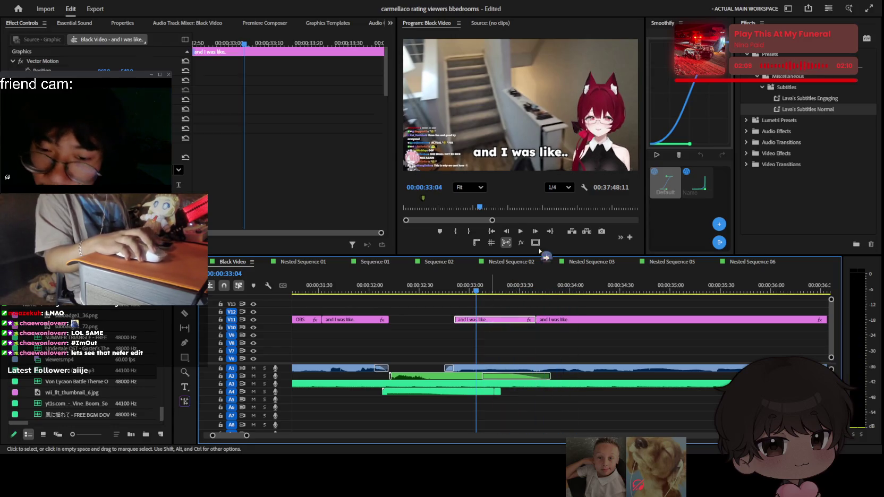
pyautogui.doubleClick(542, 153)
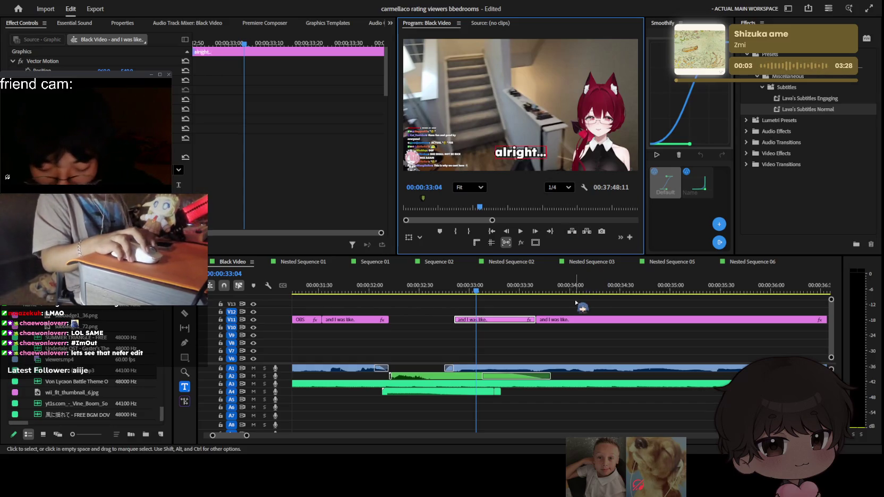
# Retype the caption as 'well the first one...' and play it back
pyautogui.press('space')
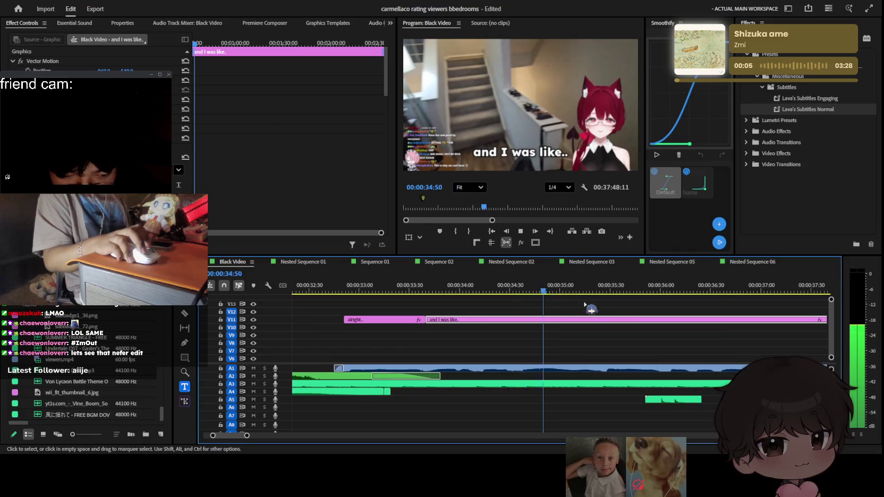
pyautogui.click(502, 152)
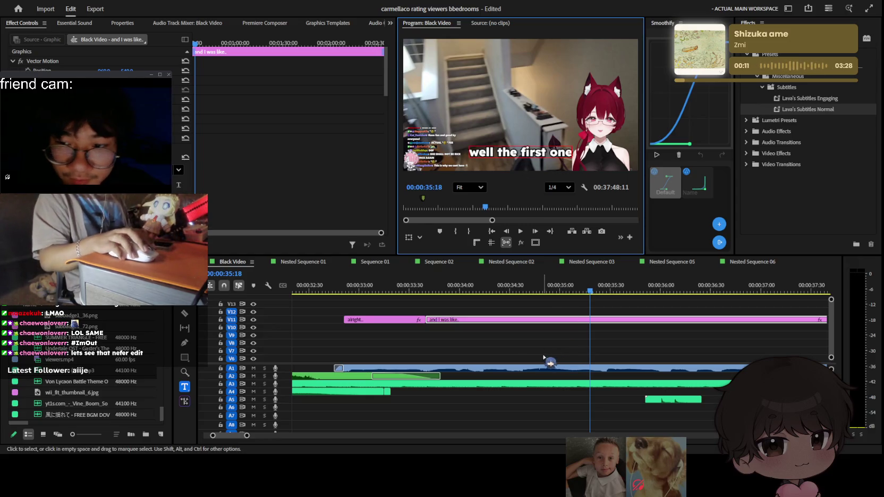
pyautogui.write('..')
pyautogui.click(545, 357)
pyautogui.press('Up')
pyautogui.press('space')
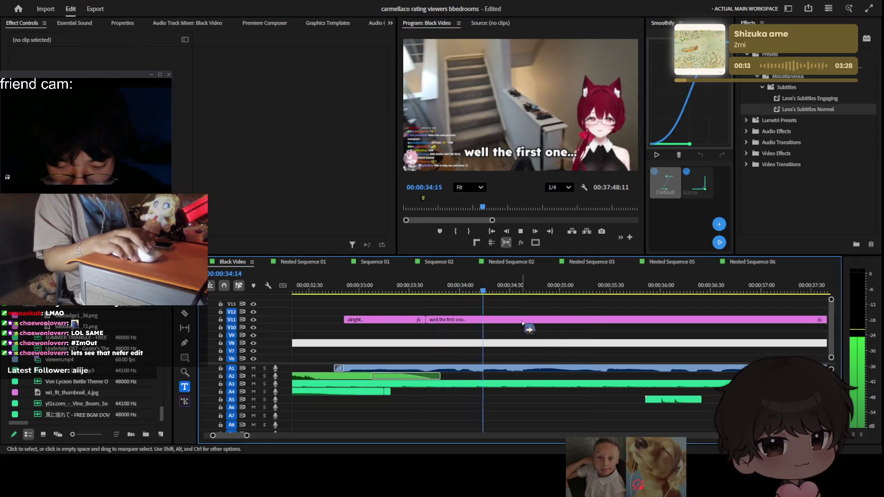
pyautogui.press('-')
pyautogui.press('space')
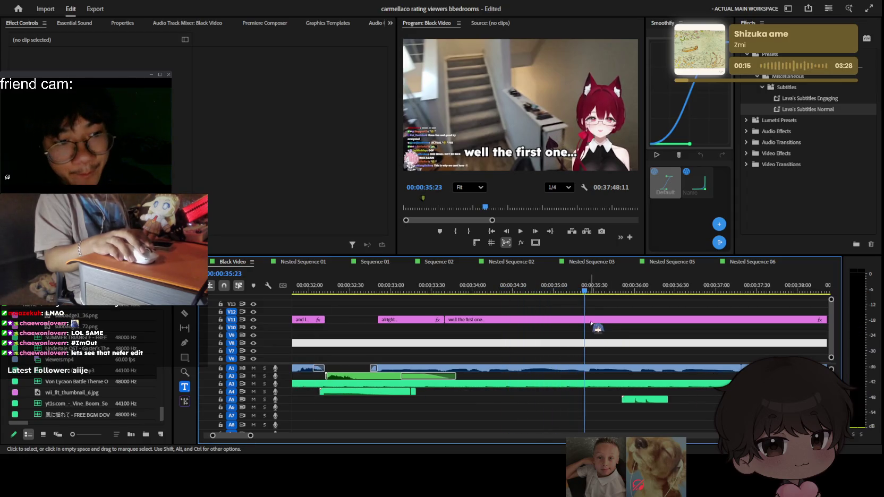
# Split at the next word and set that caption's text to 'is by'
pyautogui.press('Left')
pyautogui.press('Left')
pyautogui.press('Left')
pyautogui.press('c')
pyautogui.press('Down')
pyautogui.press('t')
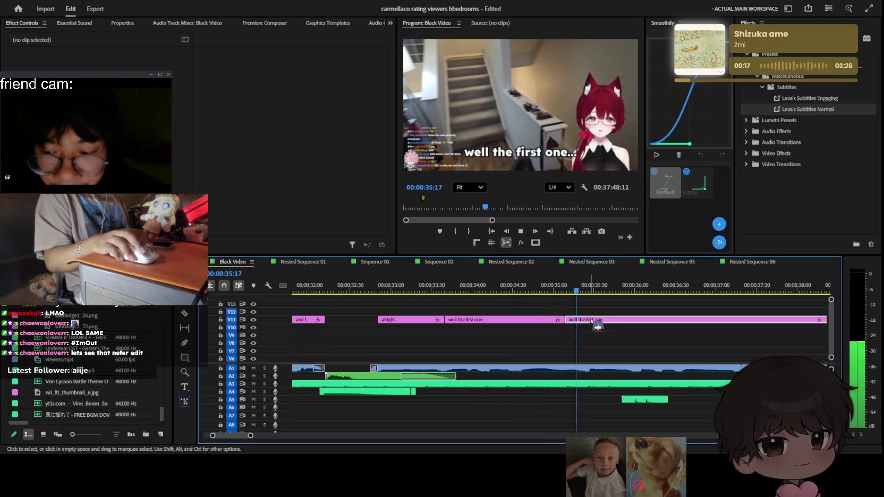
pyautogui.click(540, 155)
pyautogui.hotkey('ctrl', 'a')
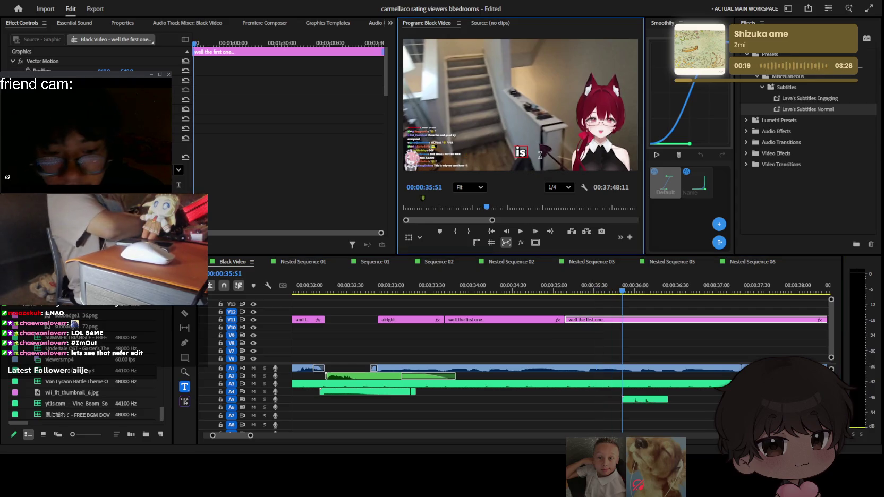
pyautogui.click(649, 343)
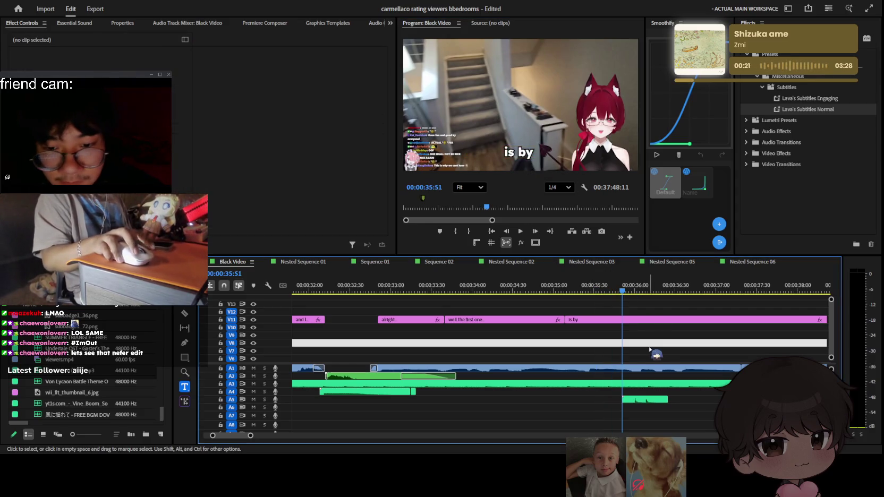
# Split the 'is by' caption and play back from the cut
pyautogui.scroll(-3, 660, 345)
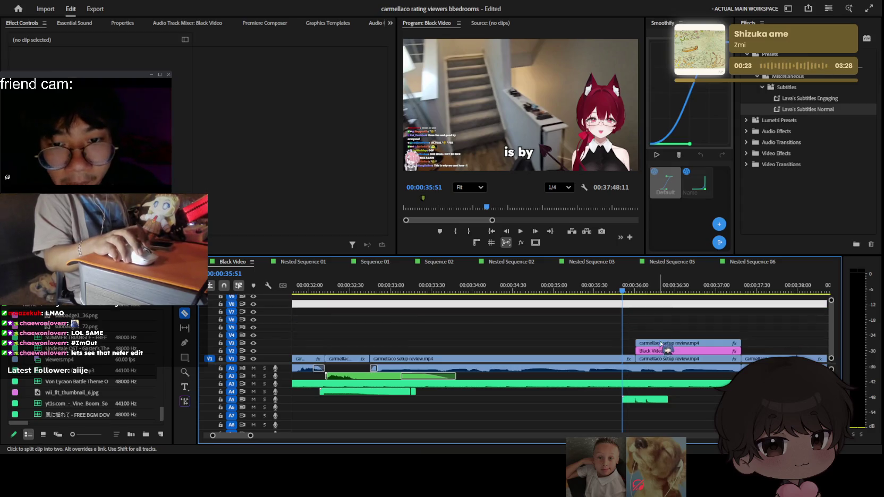
pyautogui.scroll(1, 643, 316)
pyautogui.scroll(2, 644, 312)
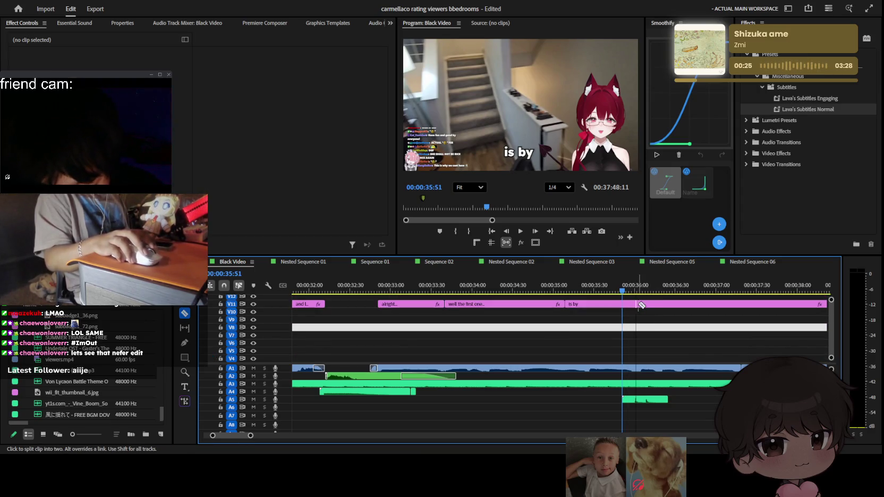
pyautogui.click(638, 305)
pyautogui.press('v')
pyautogui.press('space')
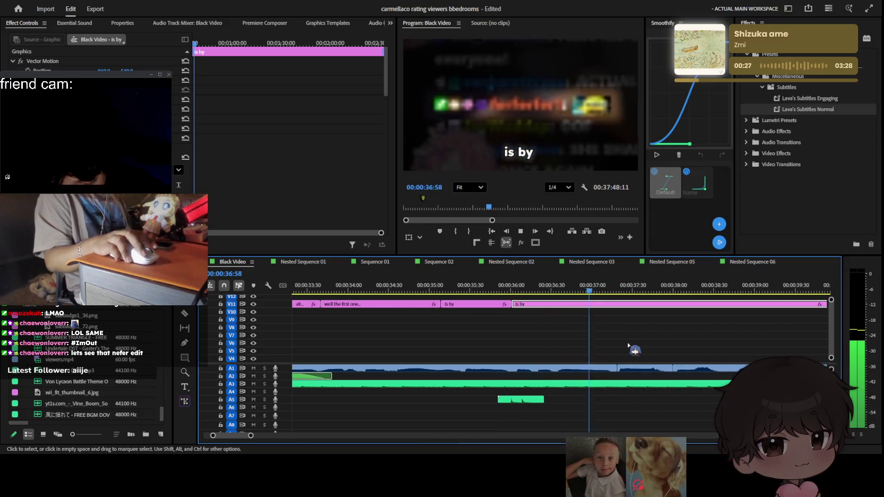
pyautogui.press('space')
# Cut the 'is by' caption again and delete the unwanted piece
pyautogui.scroll(1, 634, 340)
pyautogui.press('c')
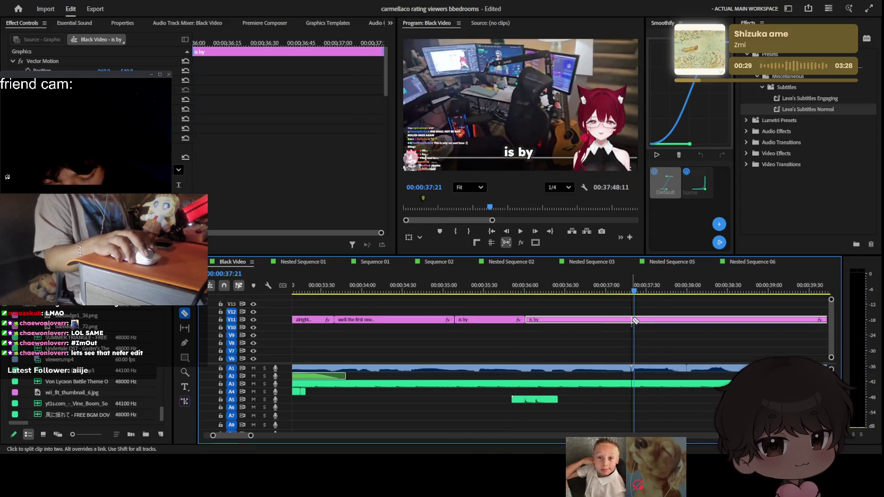
pyautogui.click(633, 320)
pyautogui.press('v')
pyautogui.click(600, 321)
pyautogui.press('Delete')
pyautogui.press('-')
pyautogui.press('space')
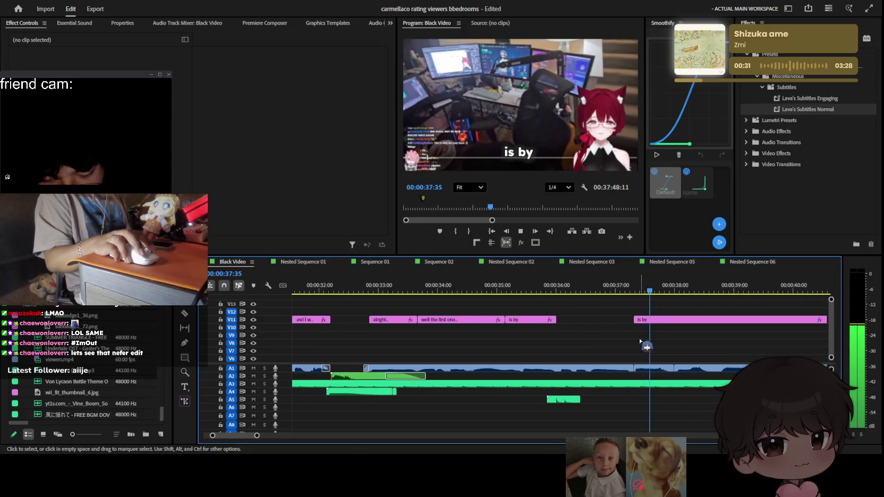
pyautogui.press('space')
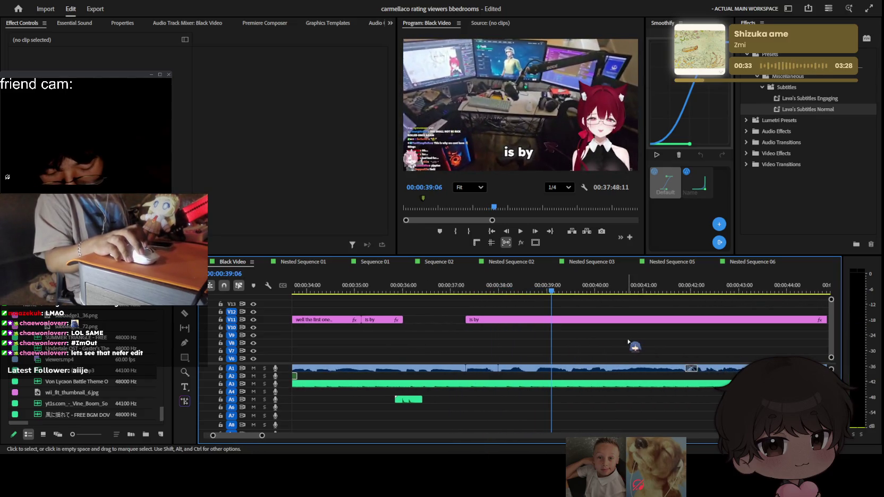
# Replay the captions from 33:08 to review the 'is by' timing
pyautogui.moveTo(551, 289)
pyautogui.mouseDown()
pyautogui.moveTo(292, 300)
pyautogui.moveTo(606, 296)
pyautogui.mouseUp()
pyautogui.press('space')
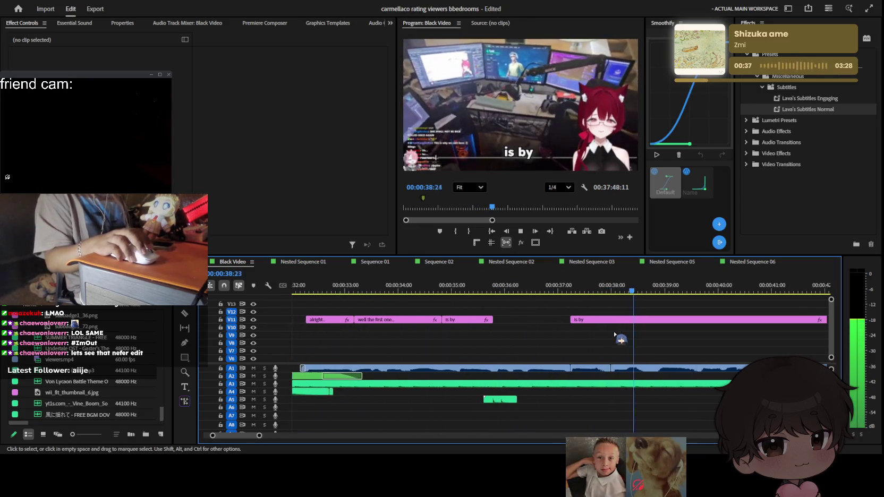
pyautogui.press('space')
pyautogui.press('=')
pyautogui.press('space')
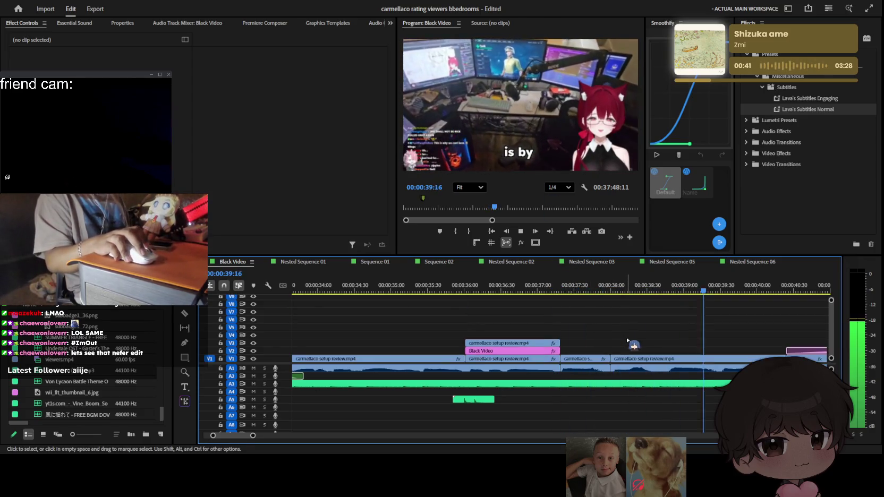
pyautogui.press('space')
pyautogui.click(586, 293)
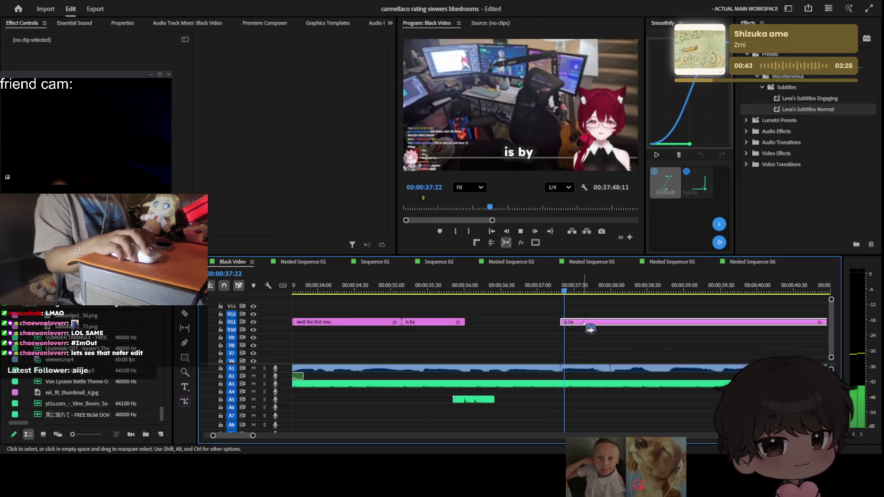
# Retype the V11 caption as "oh...", split it, and review the playback
pyautogui.doubleClick(524, 151)
pyautogui.write('oh...')
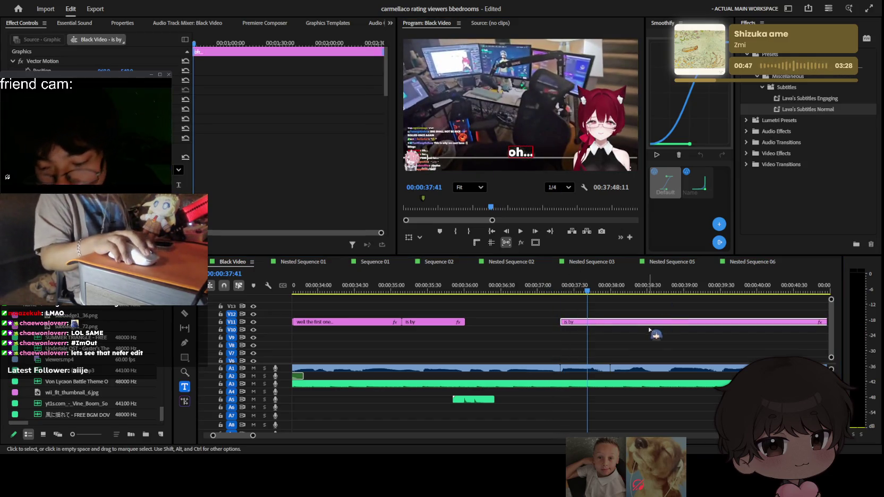
pyautogui.press('space')
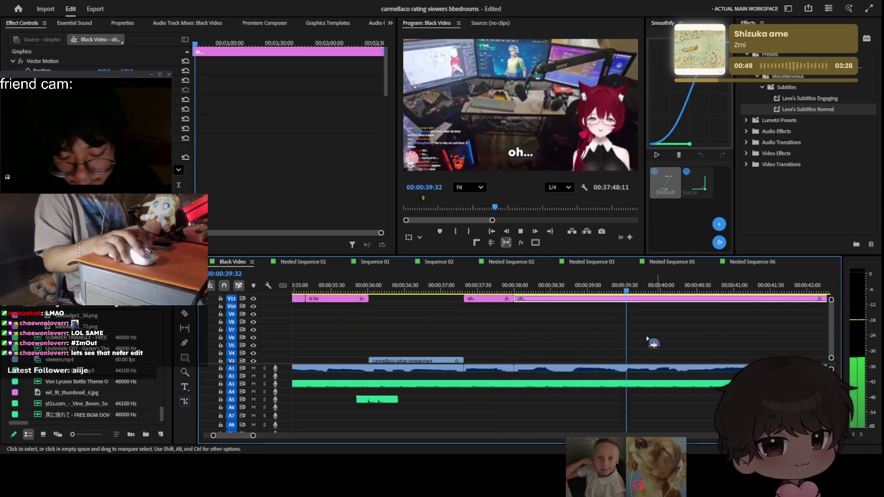
pyautogui.press('space')
pyautogui.scroll(-1, 618, 322)
pyautogui.click(624, 314)
pyautogui.press('space')
pyautogui.press('j')
pyautogui.press('l')
pyautogui.press('space')
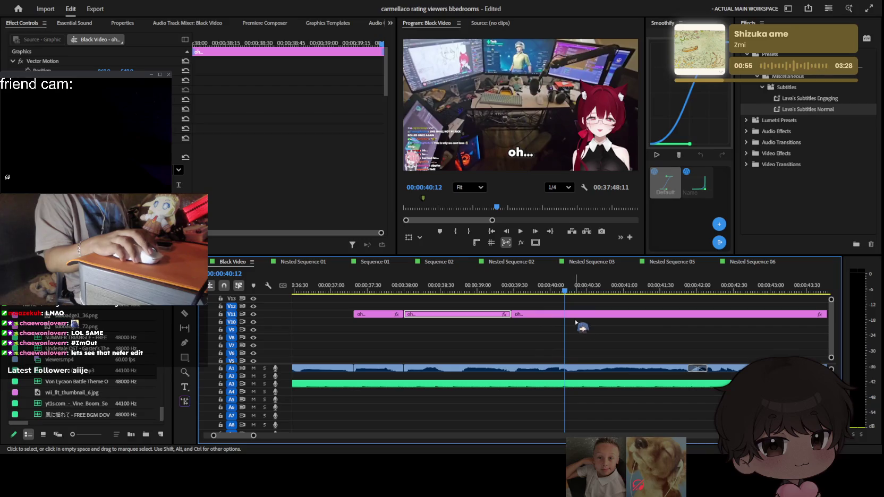
# Split the next "oh..." caption piece at the playhead with the Razor tool
pyautogui.click(565, 318)
pyautogui.press('space')
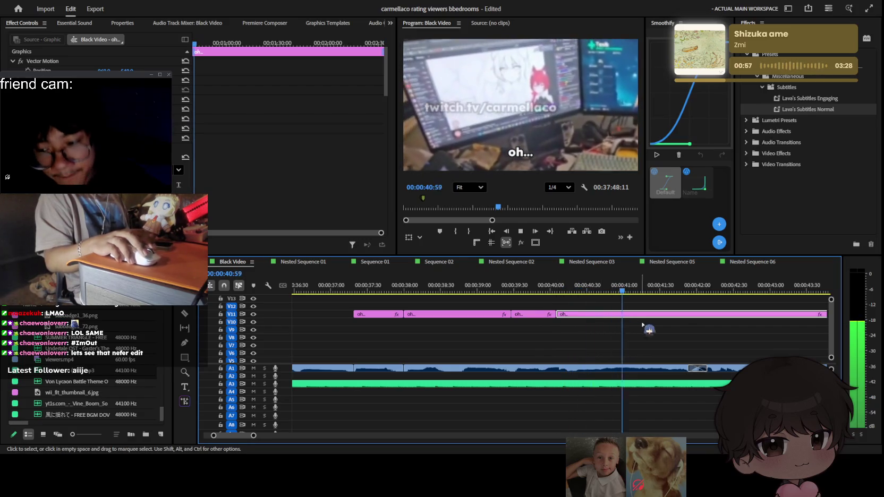
pyautogui.press('c')
pyautogui.click(694, 314)
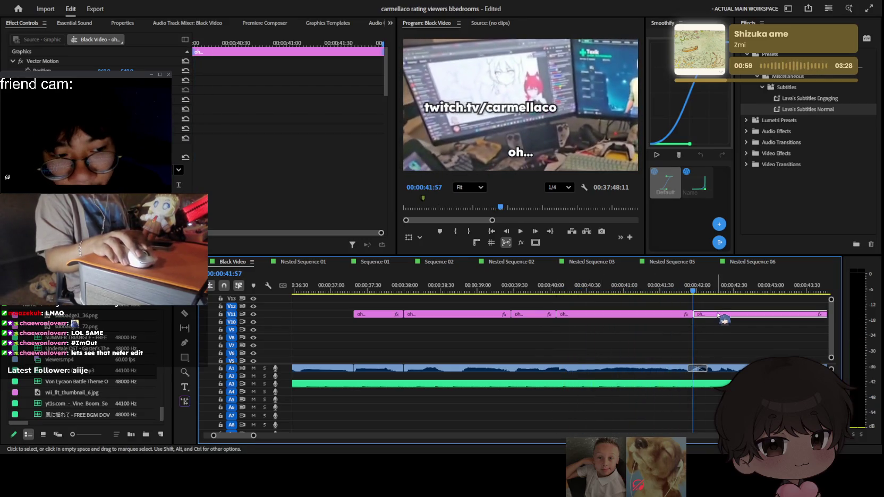
# Place the Fnaf_Ambience sound on A5 and a pink clip on V2 above the footage
pyautogui.hscroll(2, 685, 345)
pyautogui.scroll(-1, 648, 387)
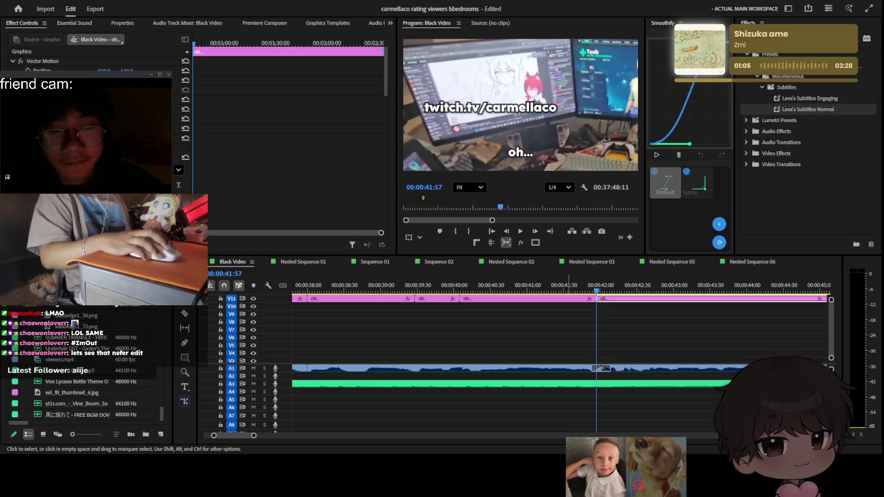
pyautogui.moveTo(69, 415); pyautogui.dragTo(436, 399)
pyautogui.moveTo(63, 393); pyautogui.dragTo(550, 349)
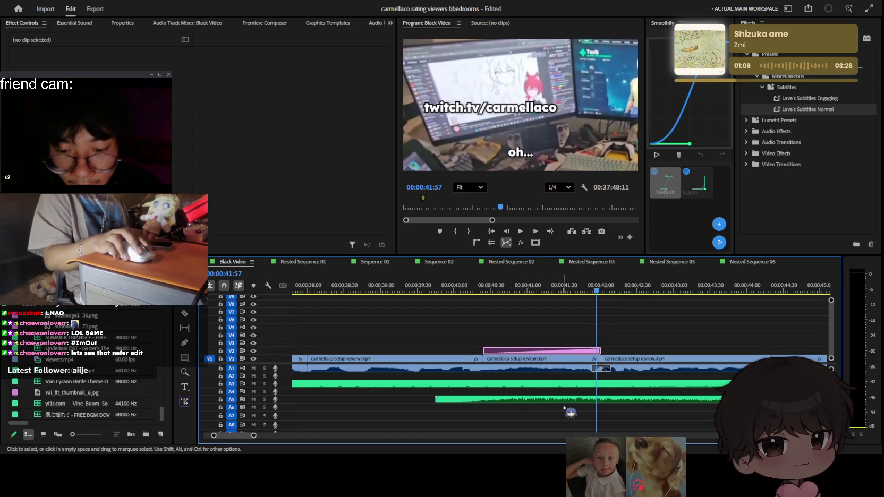
# Select the Fnaf_Ambience clip on A5 and play back its section
pyautogui.click(598, 401)
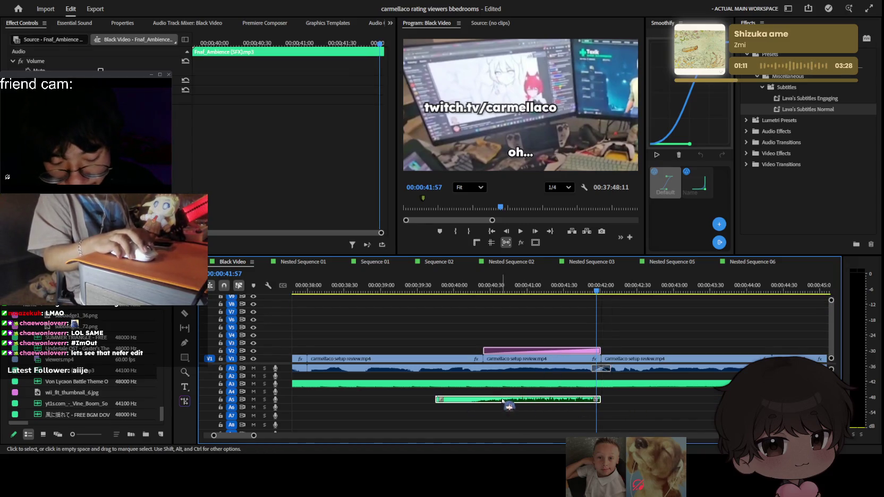
pyautogui.hotkey('shift', '5')
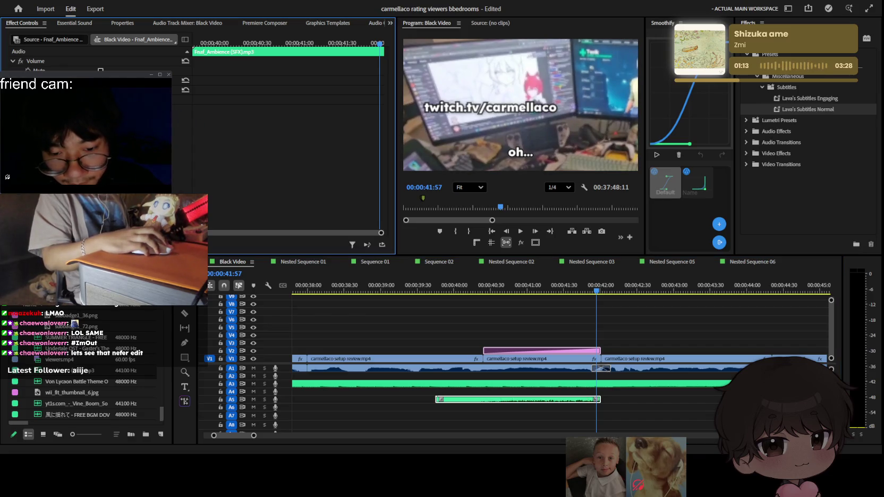
pyautogui.click(231, 123)
pyautogui.press('space')
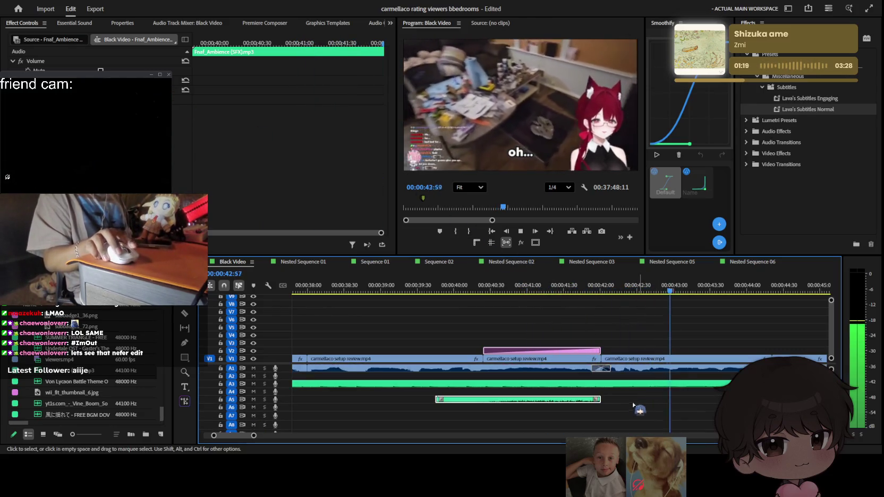
# Extend the end of the A5 sound effect slightly past 00:00:42 and replay it
pyautogui.moveTo(600, 400); pyautogui.dragTo(608, 399)
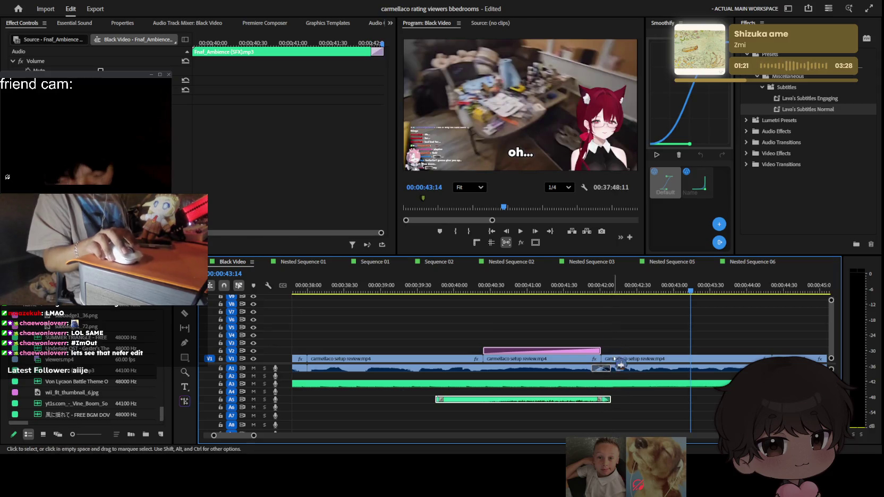
pyautogui.click(582, 289)
pyautogui.press('space')
pyautogui.press('-')
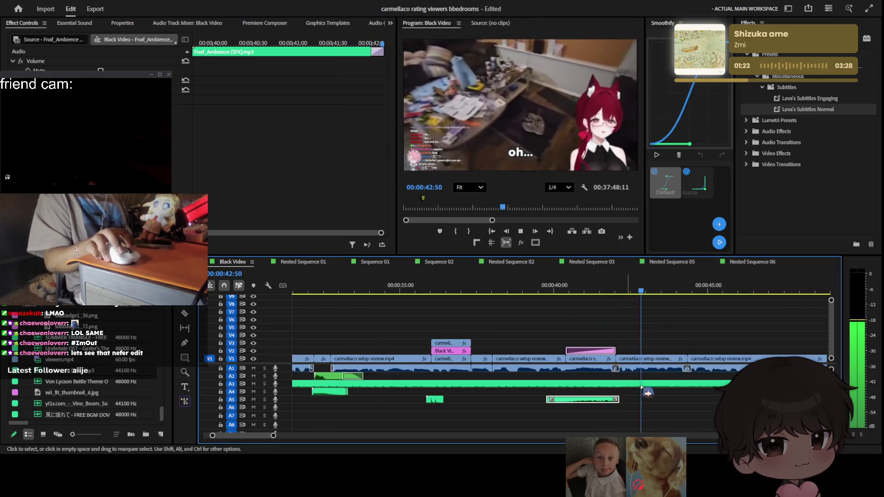
pyautogui.press('space')
pyautogui.click(607, 321)
pyautogui.click(419, 290)
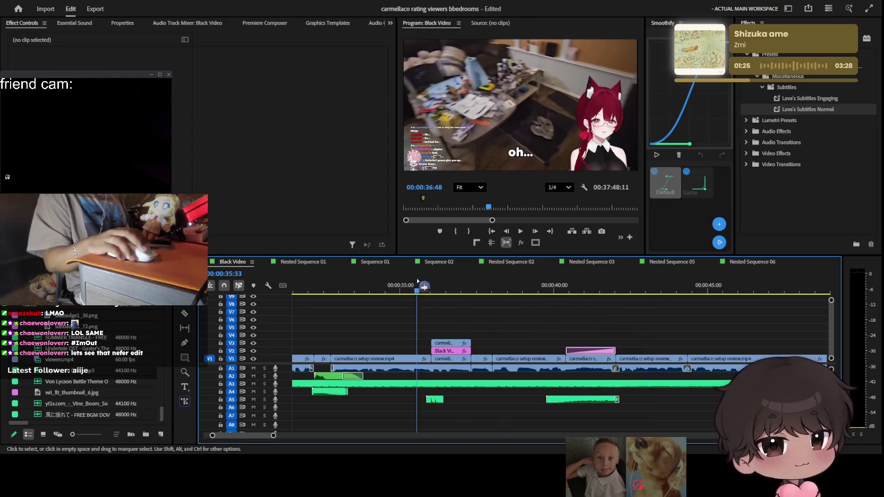
# Save the project with Ctrl+S and start reviewing the edit, zoomed into the timeline
pyautogui.scroll(2, 542, 319)
pyautogui.hotkey('ctrl', 's')
pyautogui.press('space')
pyautogui.scroll(3, 574, 350)
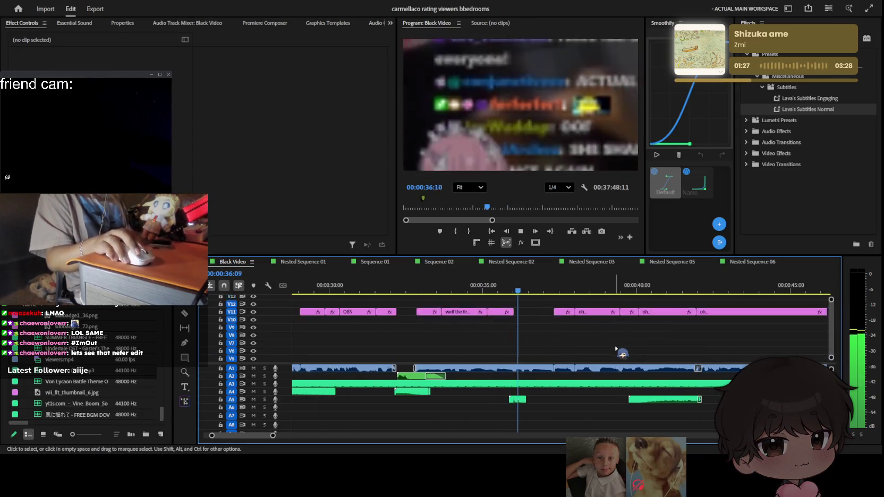
pyautogui.press('=')
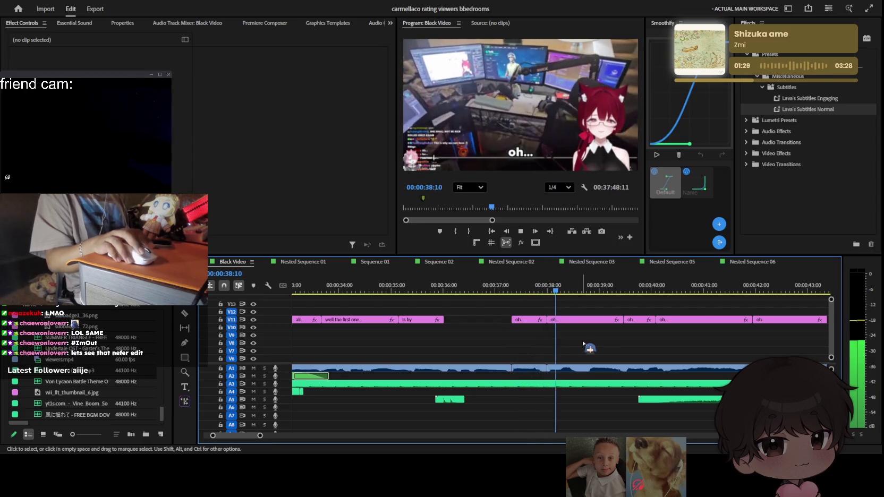
pyautogui.press('=')
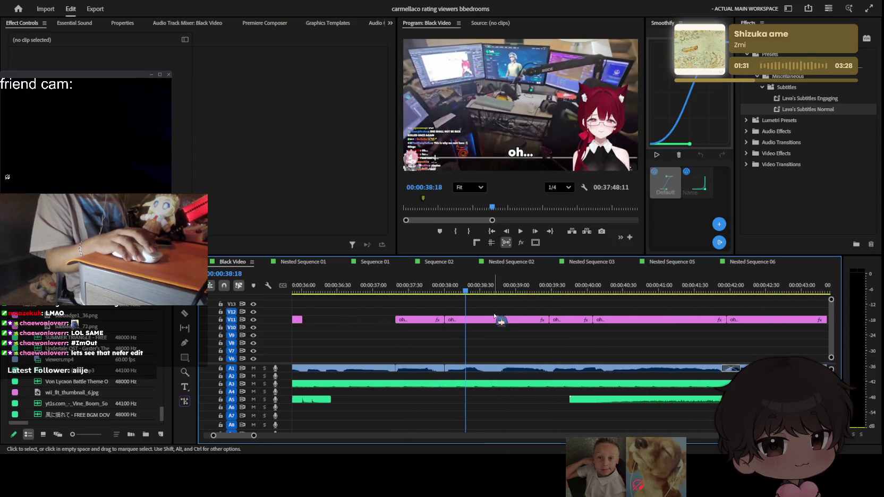
pyautogui.press('Up')
pyautogui.press('l')
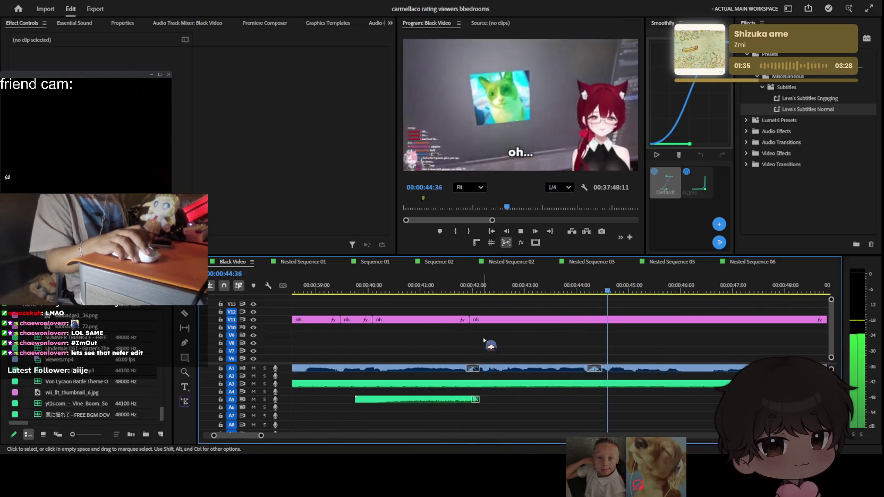
# Continue playing through the edit around 45 seconds, pausing and resuming to review
pyautogui.press('-')
pyautogui.press('-')
pyautogui.press('-')
pyautogui.press('k')
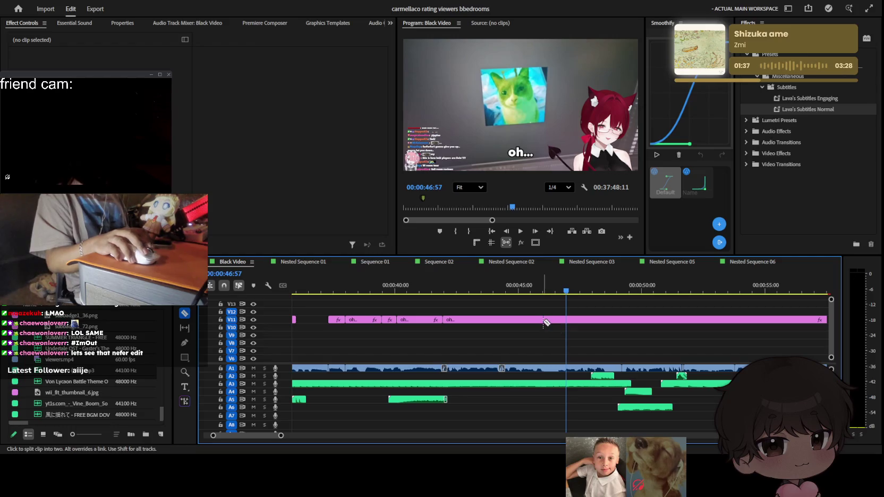
pyautogui.press('l')
pyautogui.press('=')
pyautogui.scroll(-2, 584, 340)
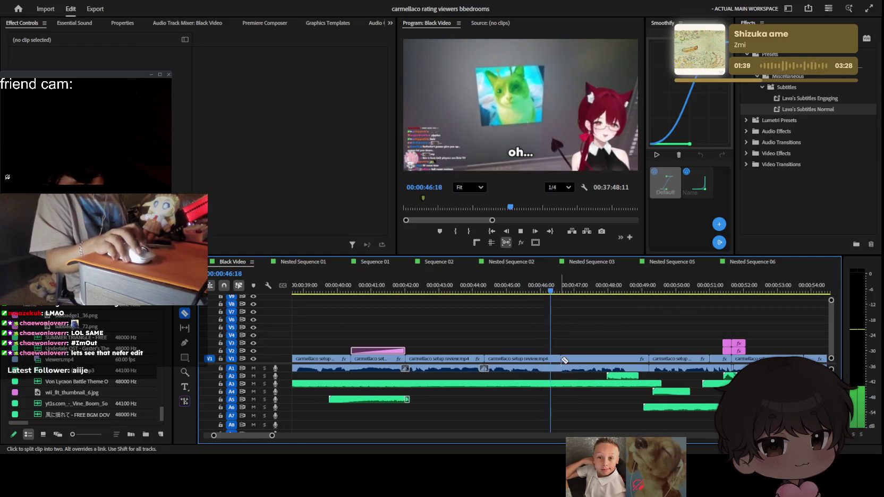
pyautogui.press('k')
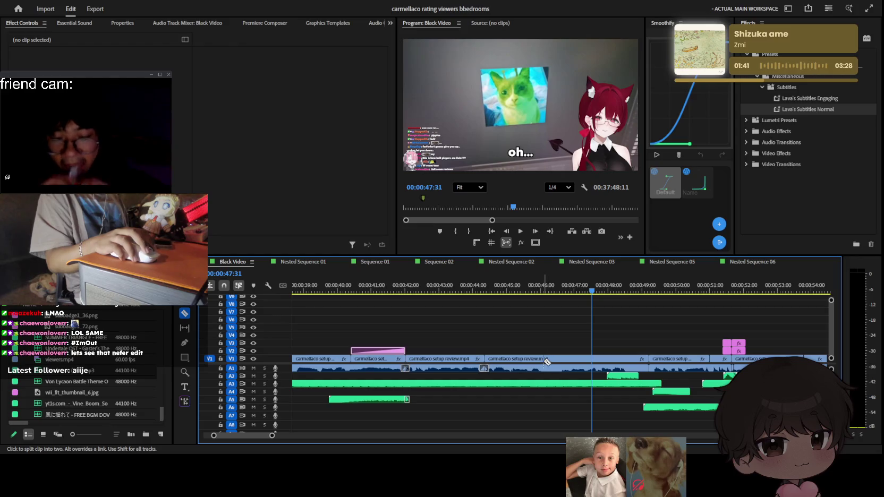
pyautogui.press('l')
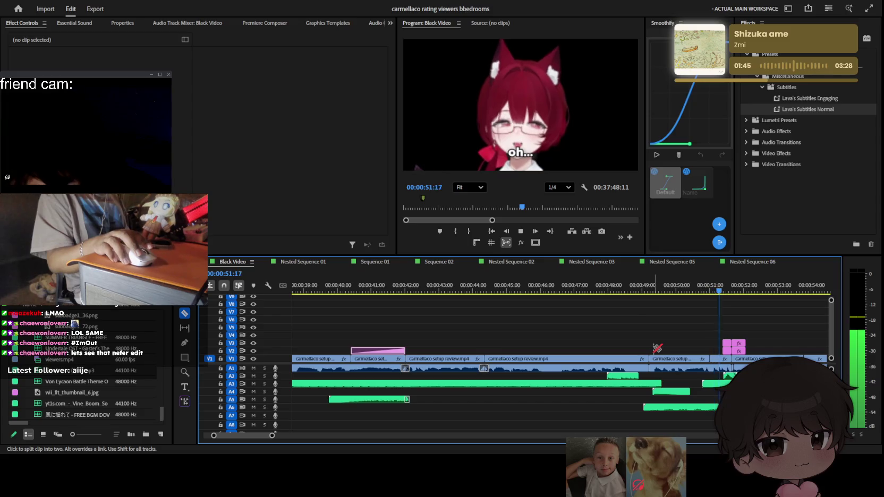
pyautogui.scroll(-3, 658, 348)
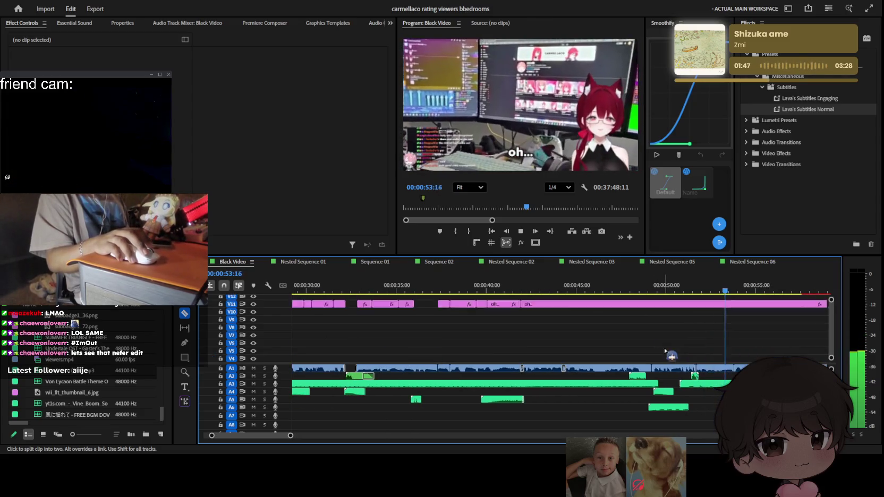
pyautogui.scroll(-3, 671, 356)
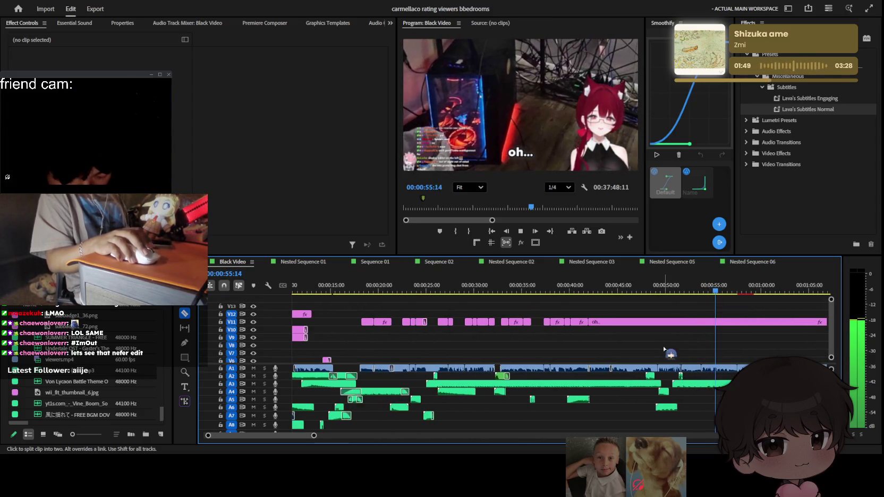
pyautogui.click(666, 348)
pyautogui.press('space')
pyautogui.scroll(-3, 638, 353)
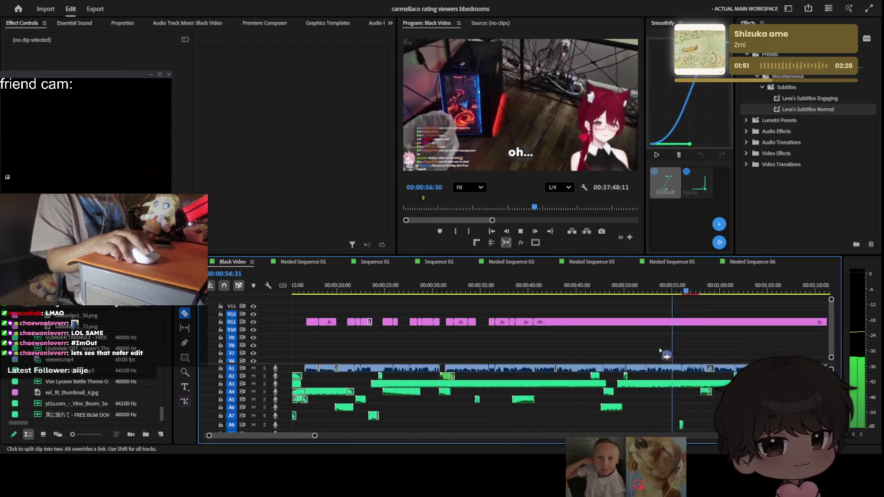
pyautogui.scroll(-3, 619, 356)
pyautogui.scroll(3, 595, 348)
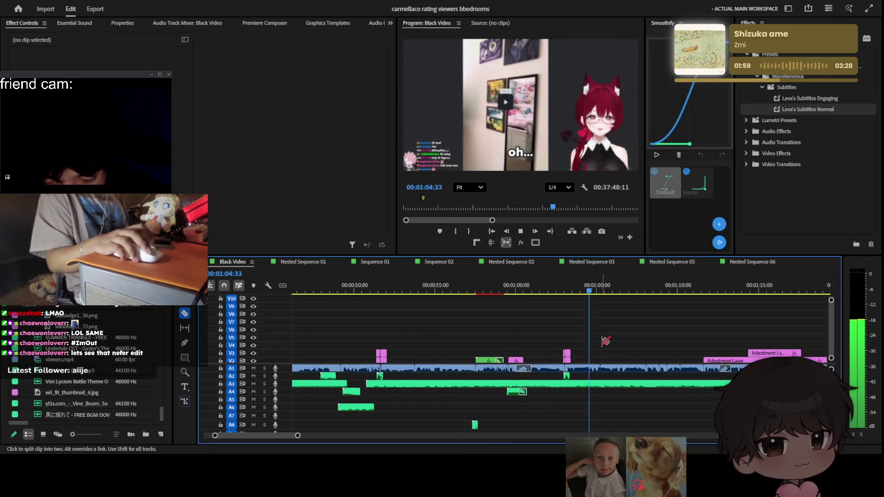
pyautogui.press('space')
# Replay the sequence from the start, then from about 24 seconds to 32 seconds
pyautogui.press('Home')
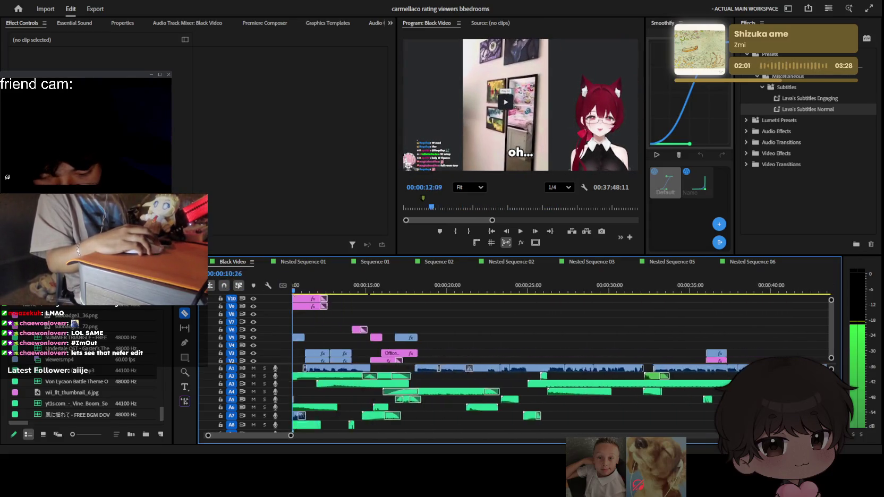
pyautogui.press('space')
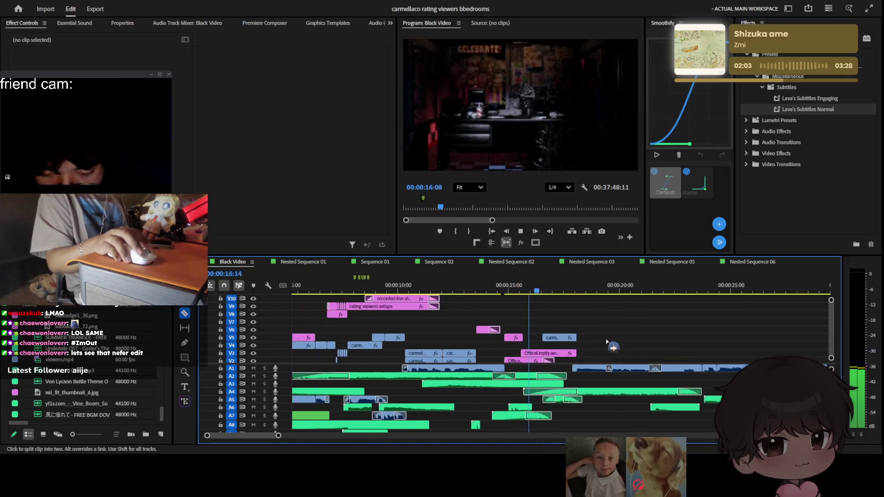
pyautogui.scroll(2, 614, 340)
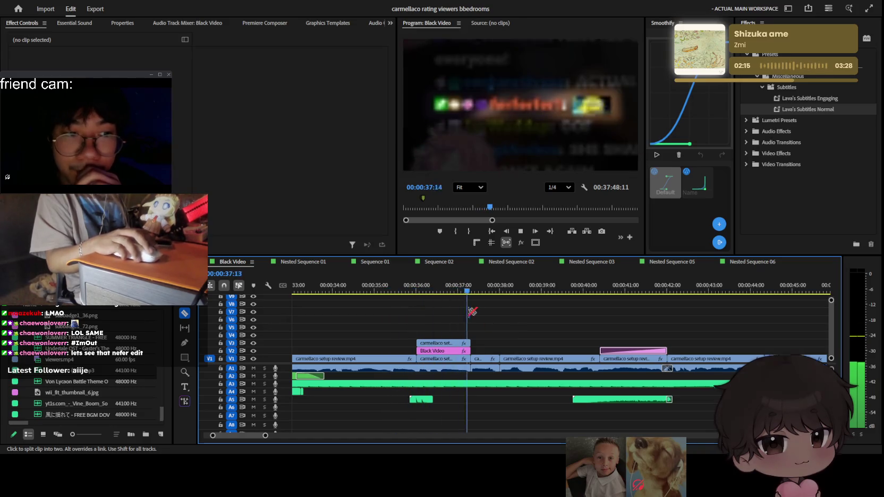
pyautogui.moveTo(351, 292); pyautogui.dragTo(295, 292)
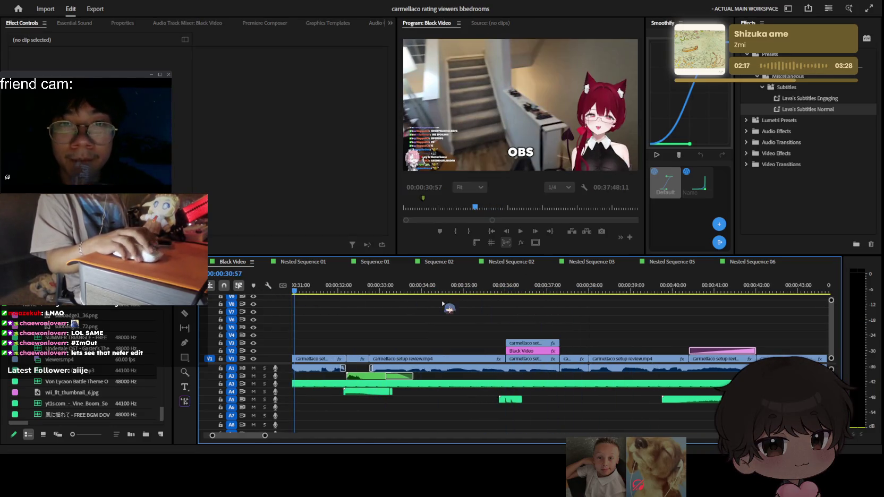
pyautogui.press('space')
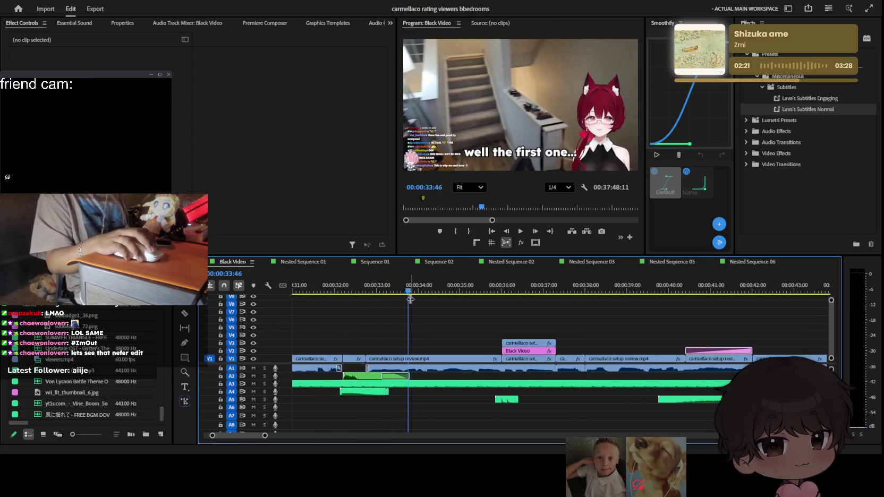
pyautogui.moveTo(440, 292); pyautogui.dragTo(526, 286)
pyautogui.click(458, 292)
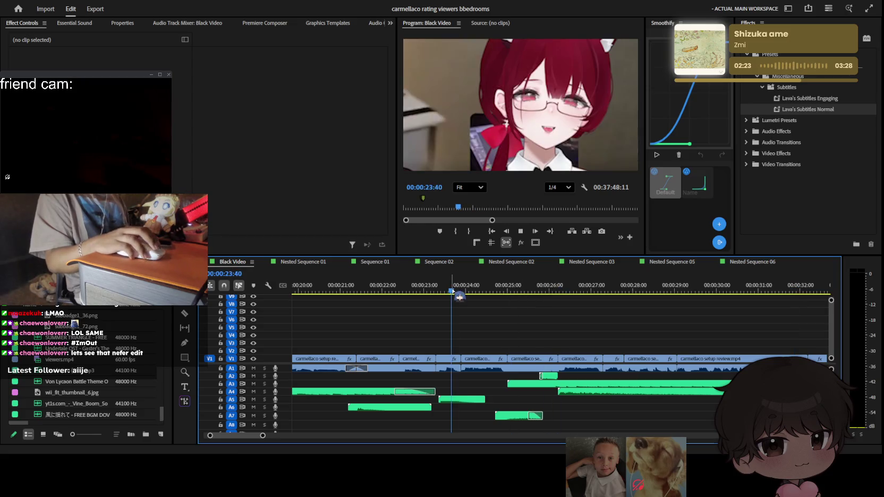
pyautogui.press('space')
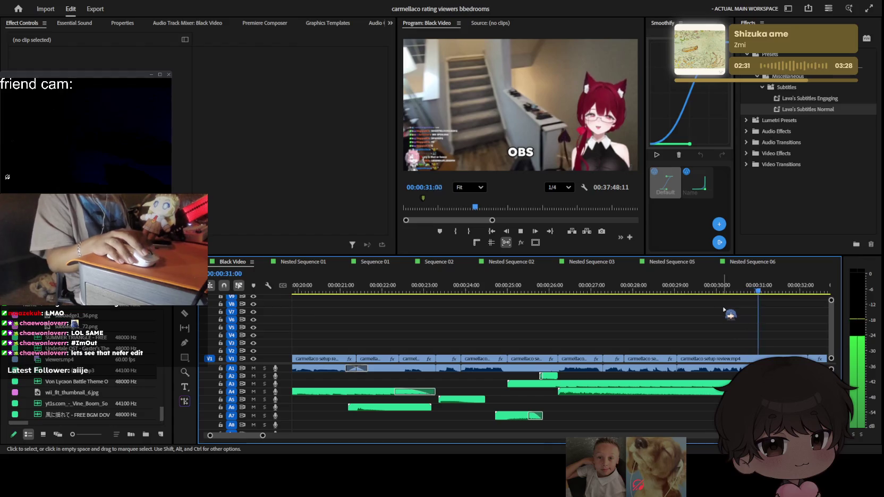
pyautogui.press('space')
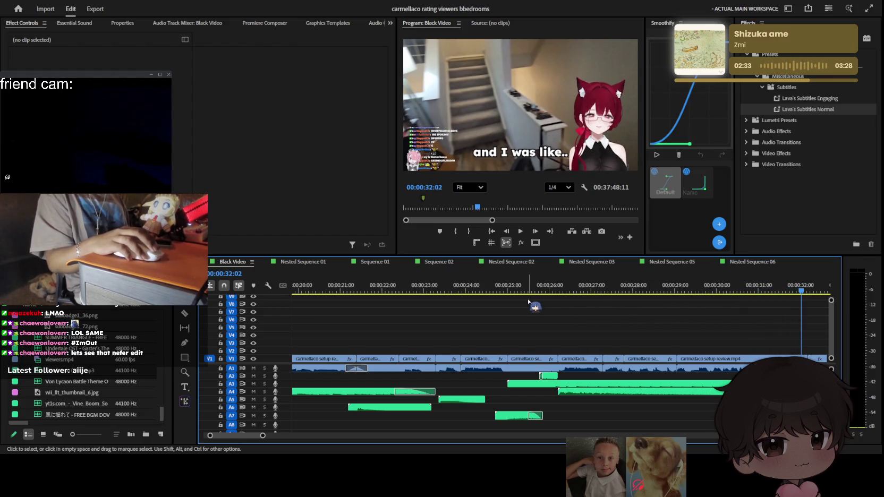
# Select and deselect all clips, then zoom out to show the first 37 seconds
pyautogui.hotkey('ctrl', 'a')
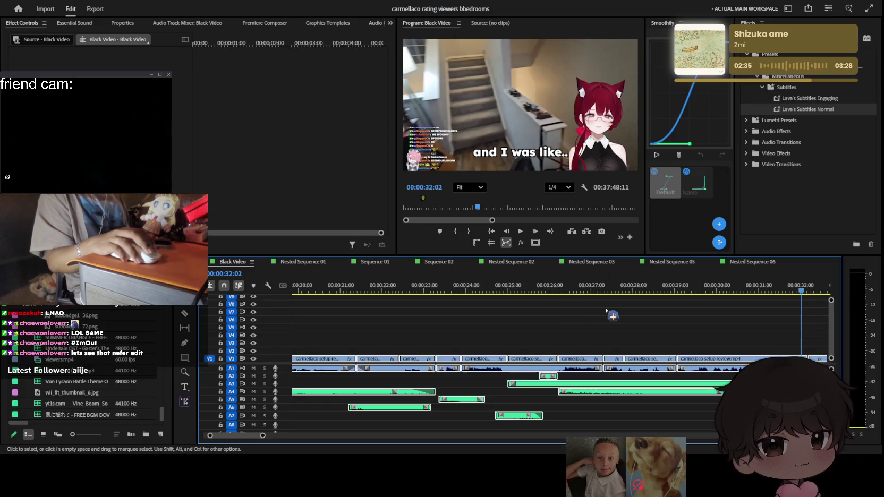
pyautogui.click(606, 310)
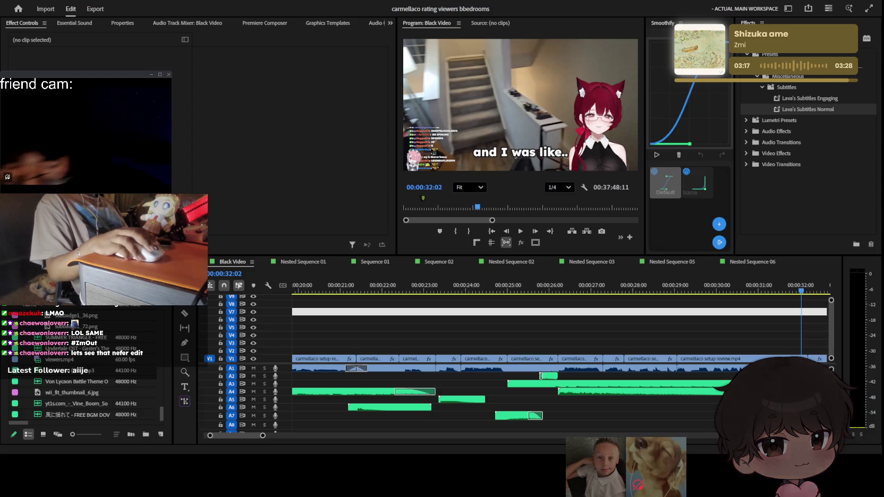
pyautogui.click(552, 260)
pyautogui.press('-')
pyautogui.press('-')
pyautogui.press('-')
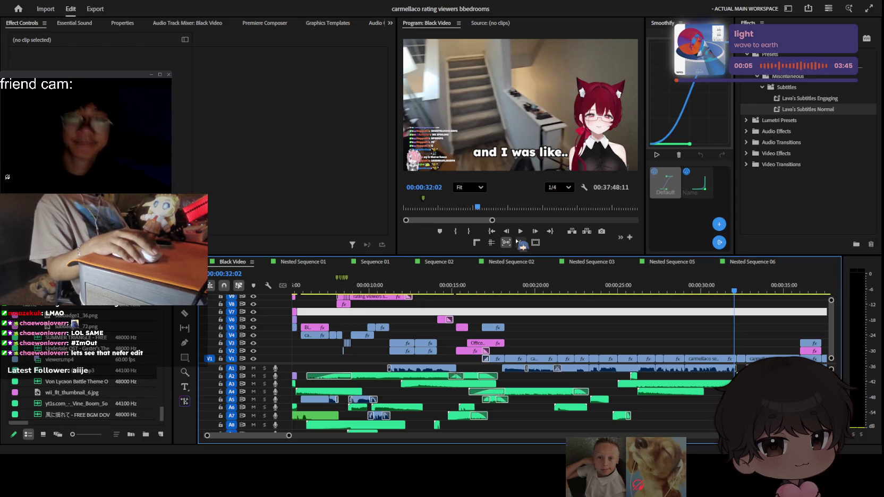
# Review playback and select then deselect the V11 caption clip
pyautogui.scroll(-5, 632, 325)
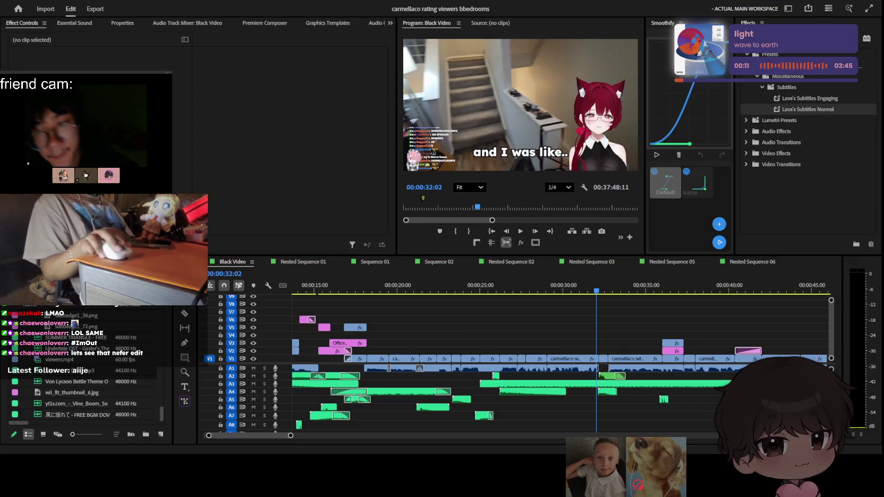
pyautogui.press('space')
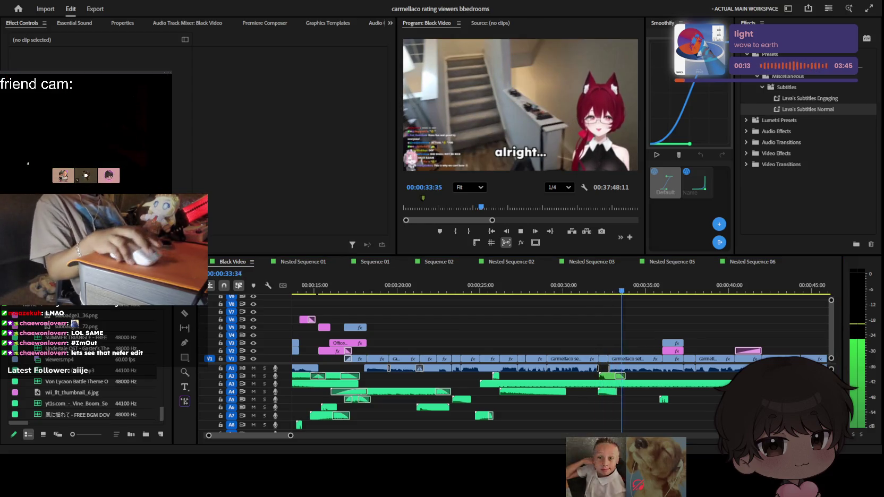
pyautogui.press('space')
pyautogui.scroll(-3, 561, 321)
pyautogui.click(561, 319)
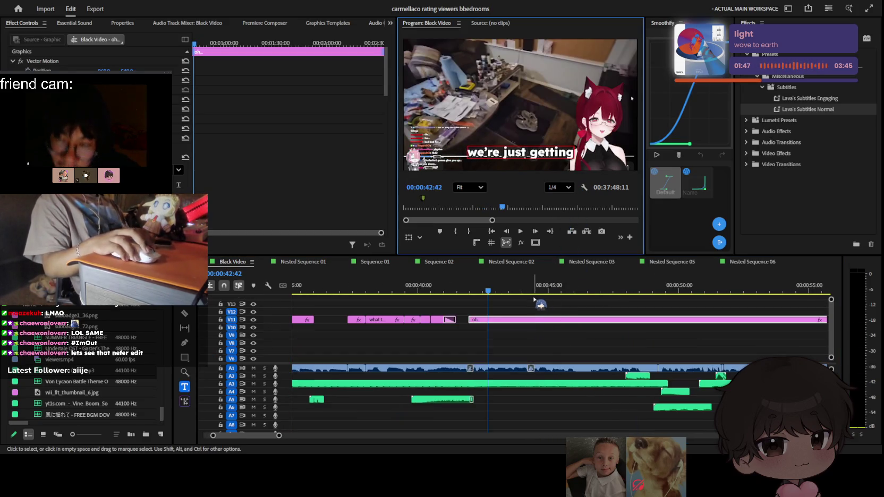
pyautogui.click(508, 325)
# Split the V11 caption at 42:38 and play back from the cut
pyautogui.press('=')
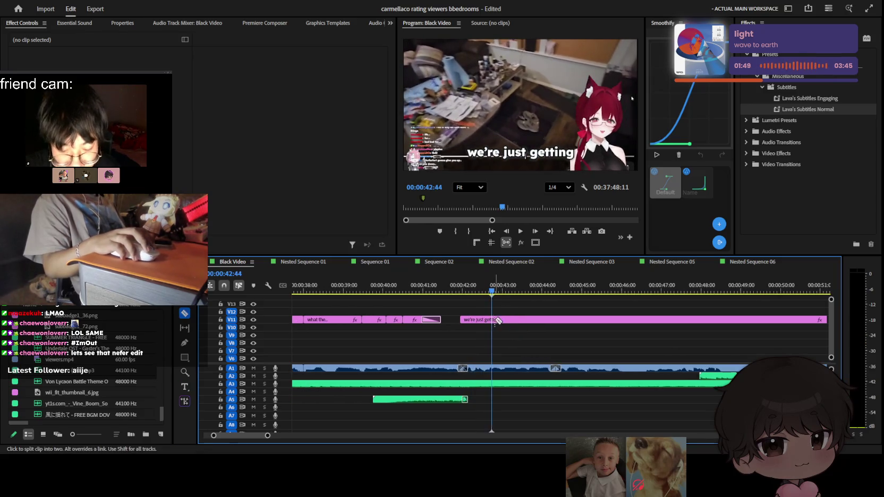
pyautogui.moveTo(483, 291); pyautogui.dragTo(486, 292)
pyautogui.press('=')
pyautogui.press('c')
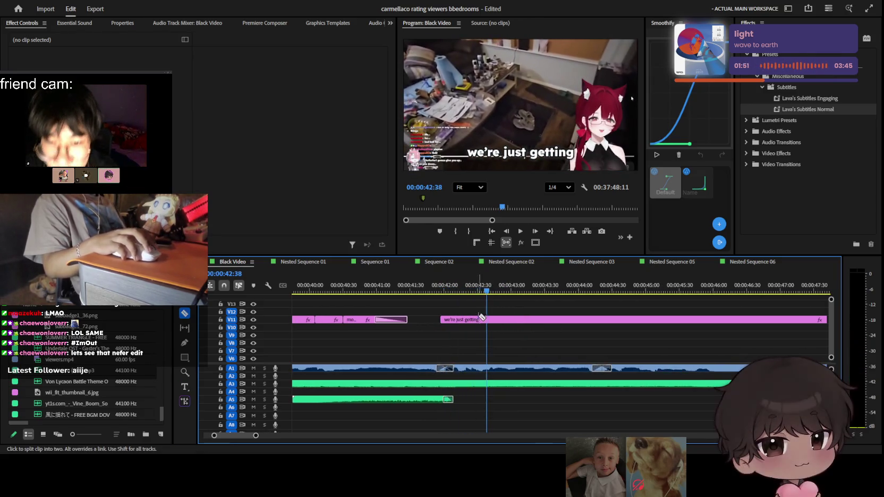
pyautogui.click(491, 320)
pyautogui.press('v')
pyautogui.click(514, 321)
pyautogui.press('space')
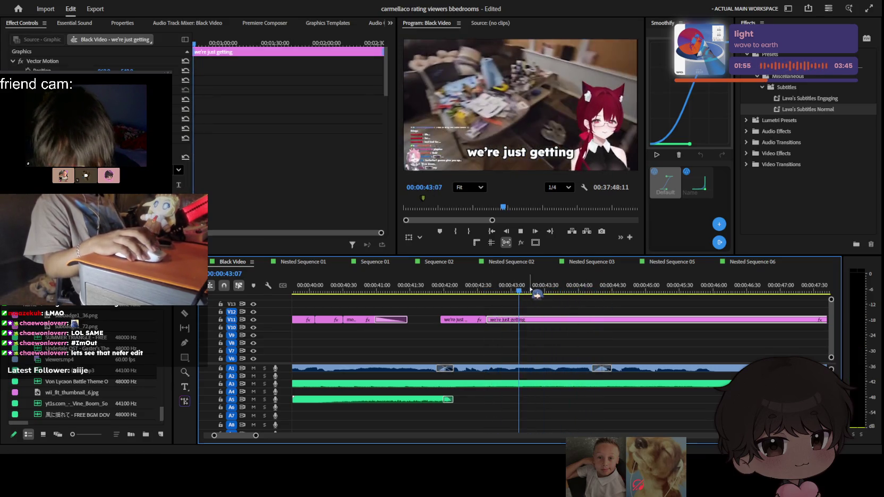
# Split the caption at 44:16 and edit the middle piece to read "whole room review?"
pyautogui.press('c')
pyautogui.click(605, 320)
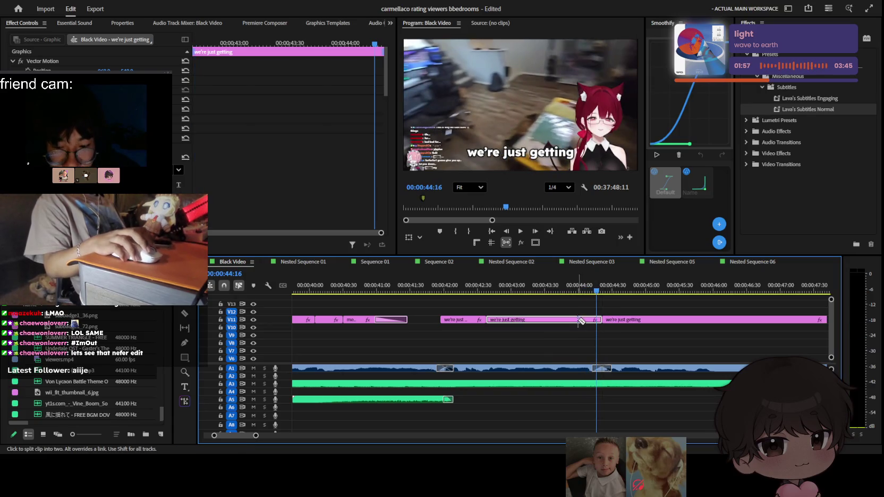
pyautogui.moveTo(584, 287); pyautogui.dragTo(552, 287)
pyautogui.click(556, 159)
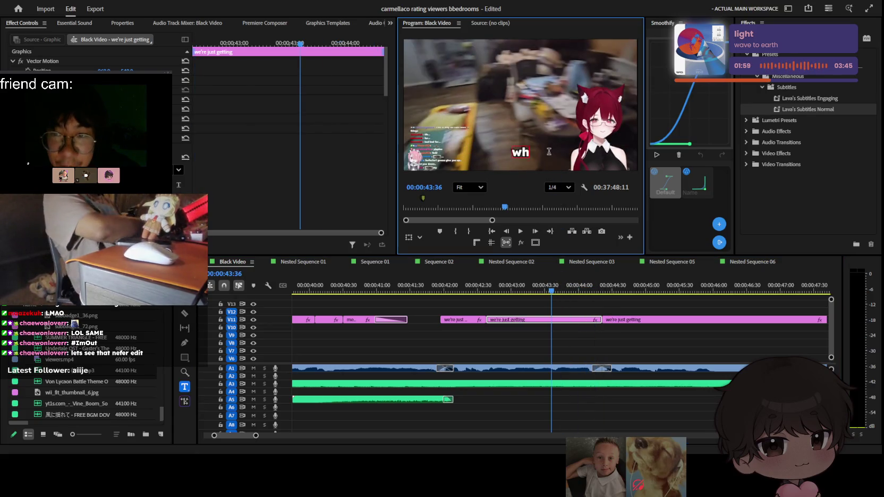
pyautogui.write('ole room review')
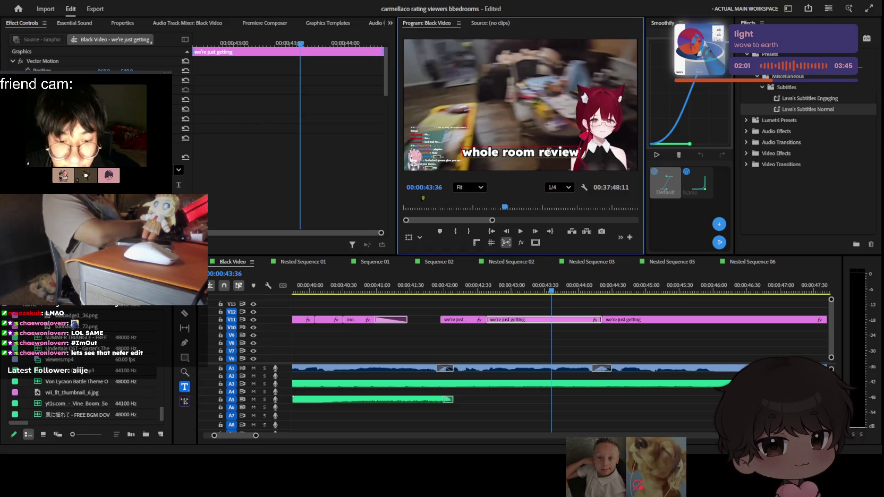
pyautogui.click(583, 336)
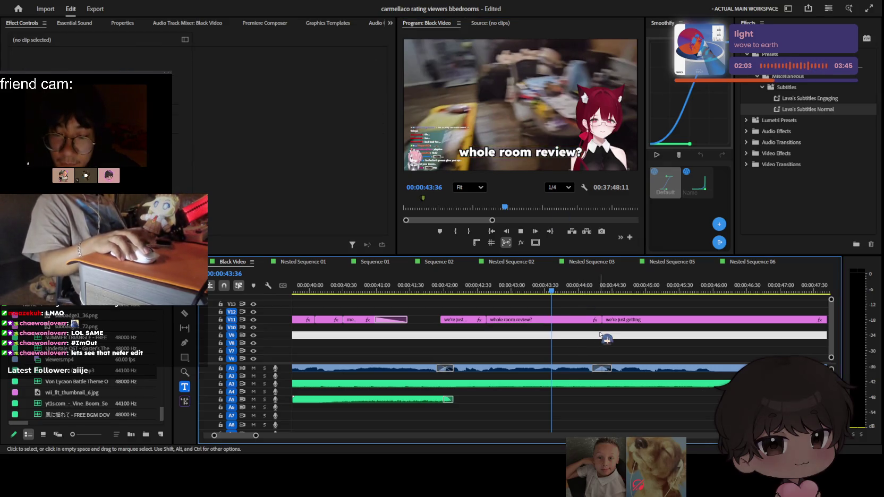
pyautogui.press('space')
# Edit the next caption's text so it reads just "we got"
pyautogui.click(642, 322)
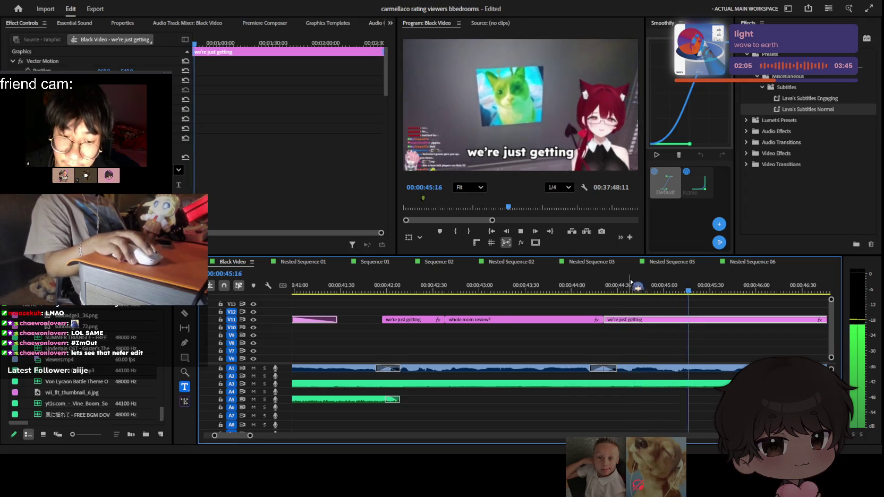
pyautogui.doubleClick(551, 154)
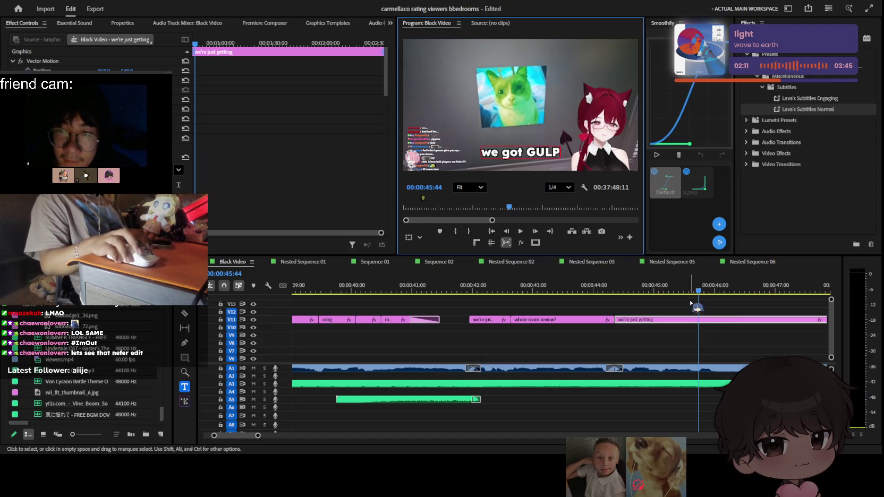
pyautogui.moveTo(690, 291); pyautogui.dragTo(638, 290)
pyautogui.hotkey('ctrl', 'z')
pyautogui.hotkey('ctrl', 'z')
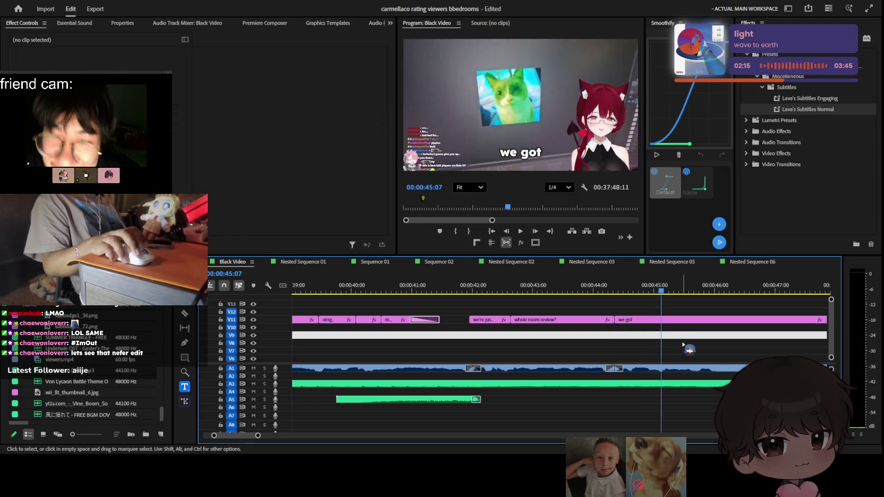
pyautogui.press('c')
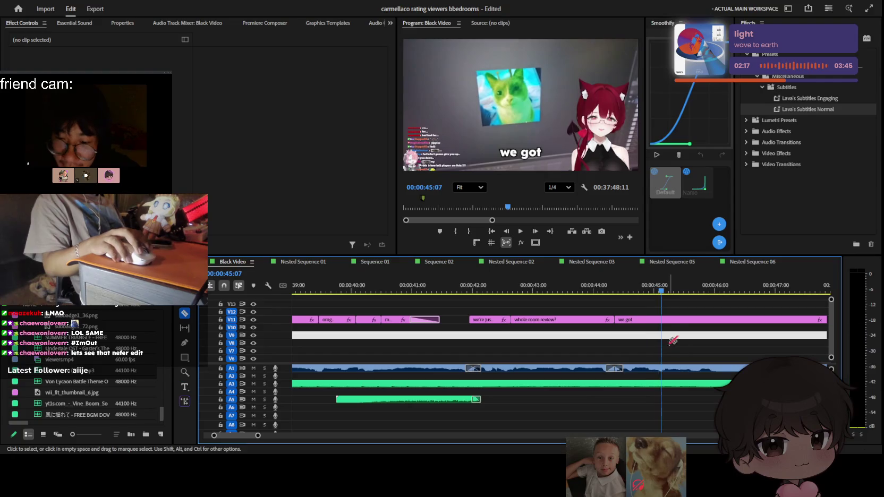
pyautogui.scroll(3, 685, 341)
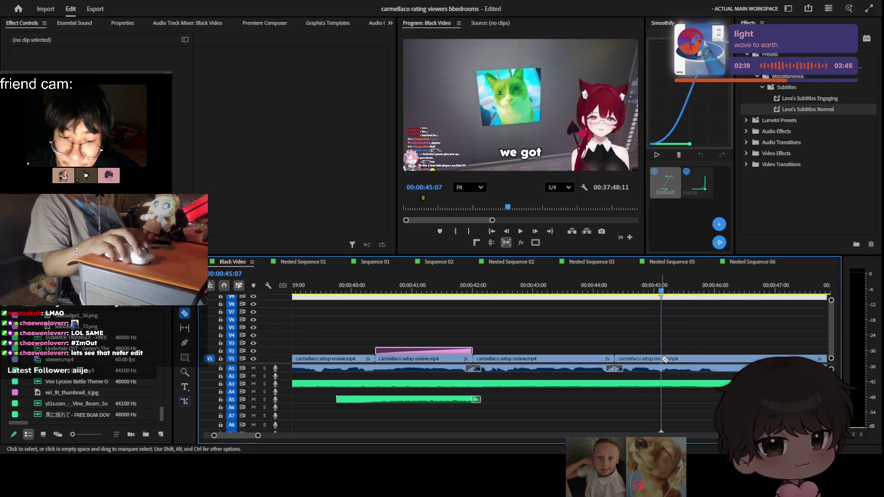
# Razor the setup review footage on V1 at 45:07 and 46:18
pyautogui.click(663, 359)
pyautogui.press('v')
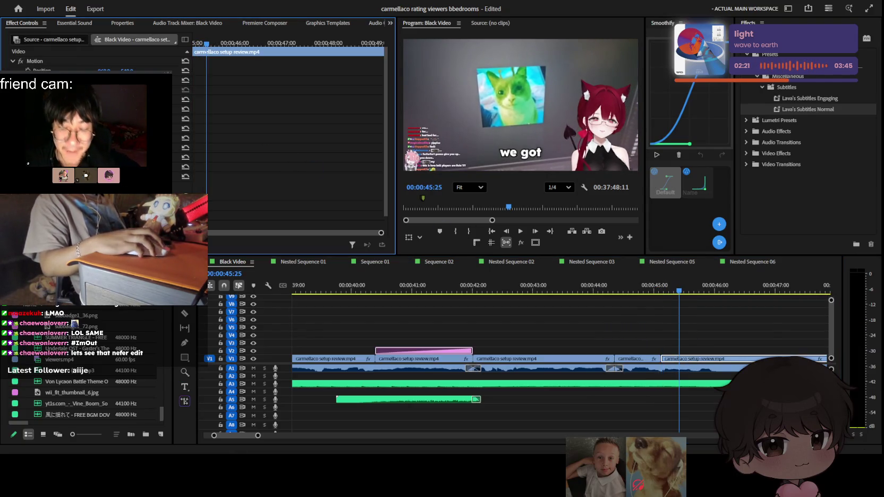
pyautogui.scroll(2, 732, 328)
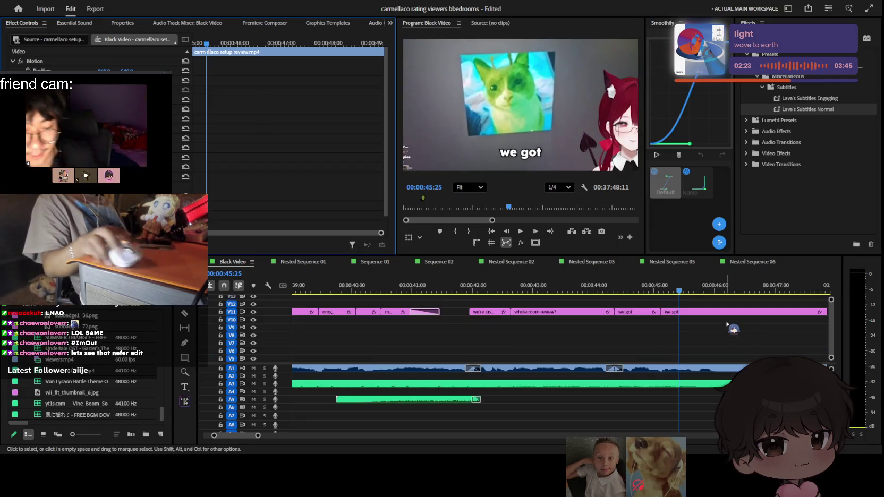
pyautogui.press('space')
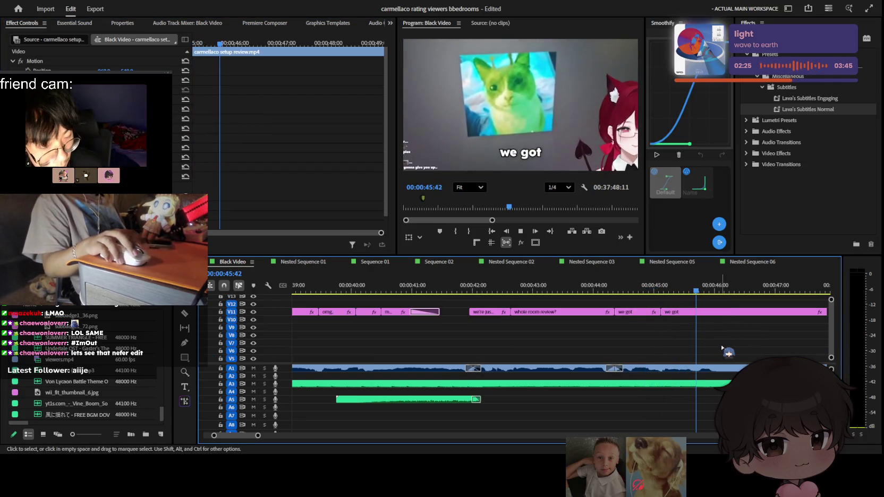
pyautogui.press('space')
pyautogui.scroll(-2, 727, 351)
pyautogui.press('c')
pyautogui.click(733, 359)
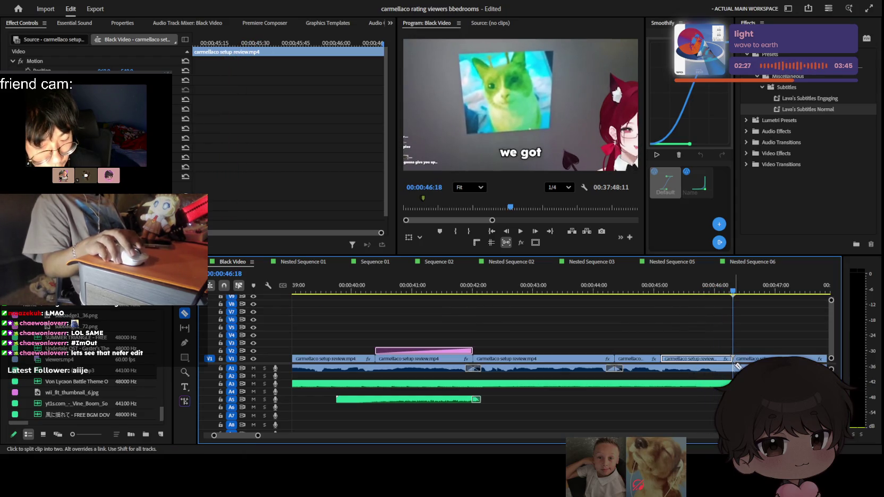
# Delete the short piece of footage between the two cuts
pyautogui.scroll(2, 741, 340)
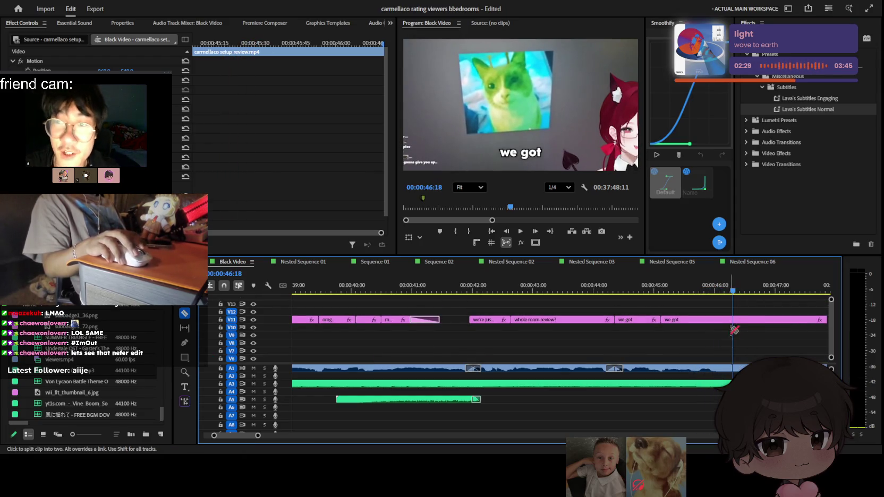
pyautogui.scroll(-2, 731, 348)
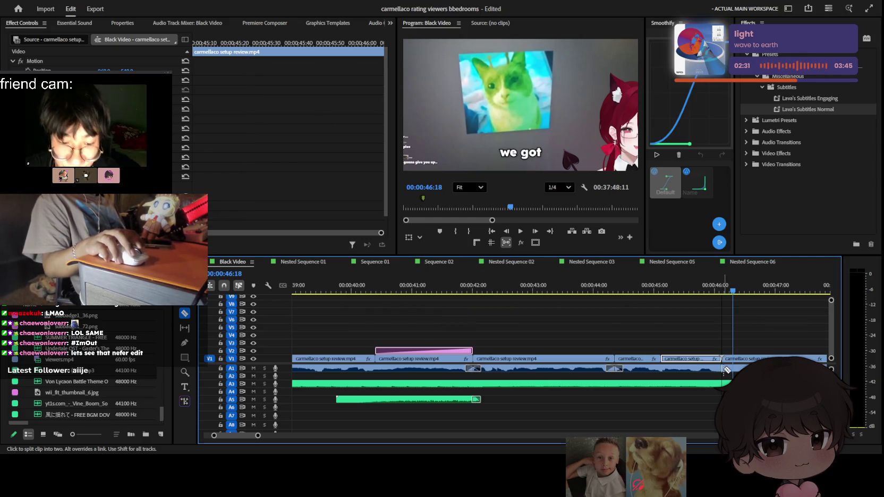
pyautogui.scroll(2, 727, 371)
pyautogui.scroll(2, 728, 366)
pyautogui.scroll(-3, 732, 357)
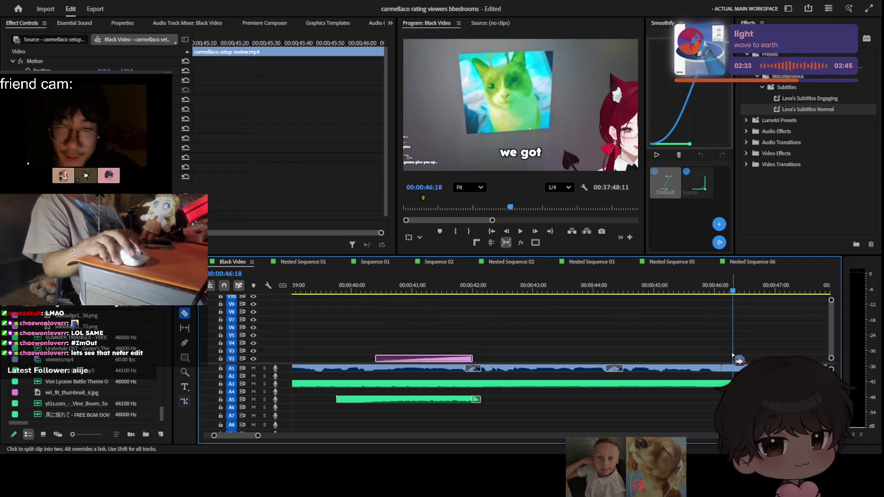
pyautogui.scroll(2, 739, 359)
pyautogui.hscroll(3, 664, 354)
pyautogui.scroll(-3, 595, 361)
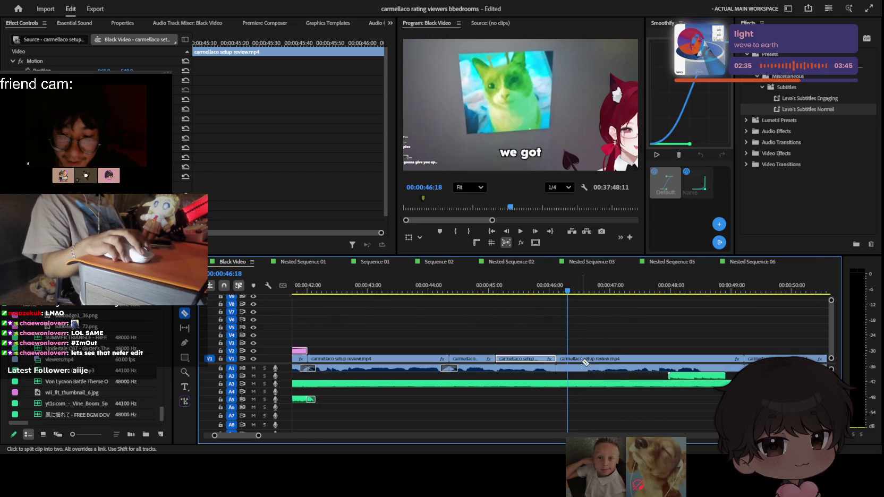
pyautogui.scroll(2, 584, 366)
pyautogui.scroll(2, 579, 346)
pyautogui.press('v')
pyautogui.click(572, 320)
pyautogui.press('Delete')
# Ripple delete the leftover gap and zoom out to check the edit
pyautogui.scroll(-2, 575, 340)
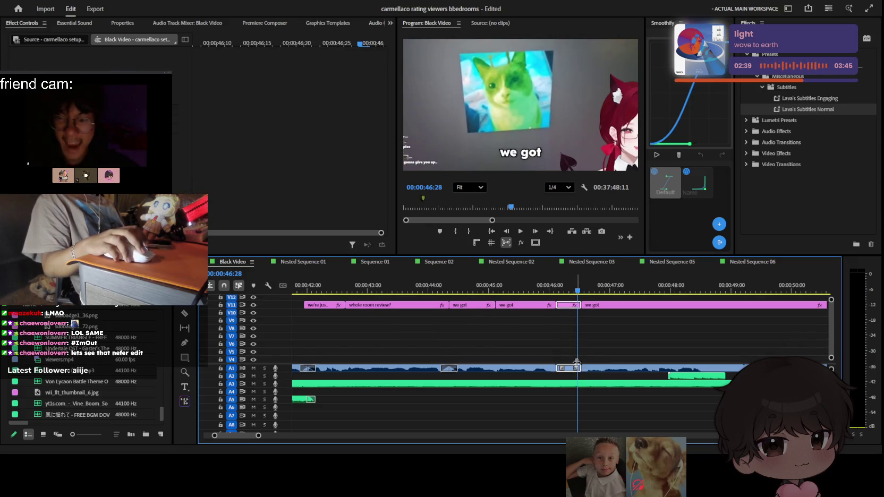
pyautogui.scroll(-1, 567, 366)
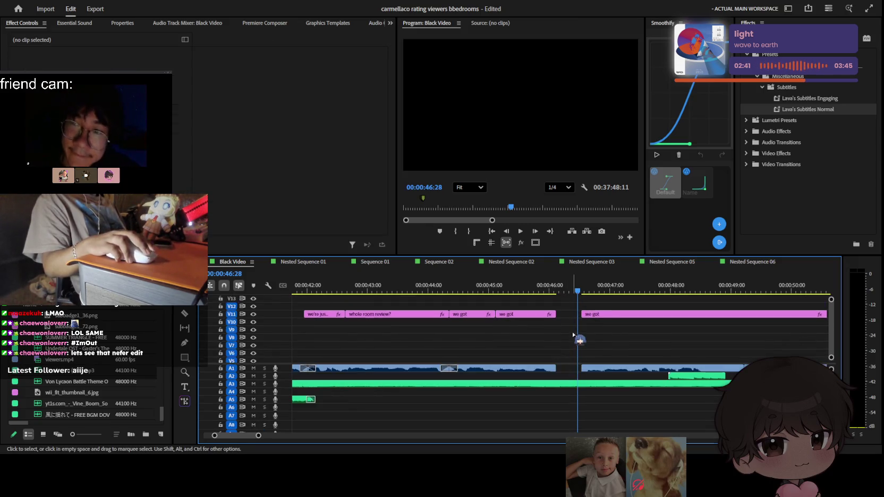
pyautogui.scroll(-2, 567, 361)
pyautogui.press('Delete')
pyautogui.press('-')
pyautogui.click(552, 285)
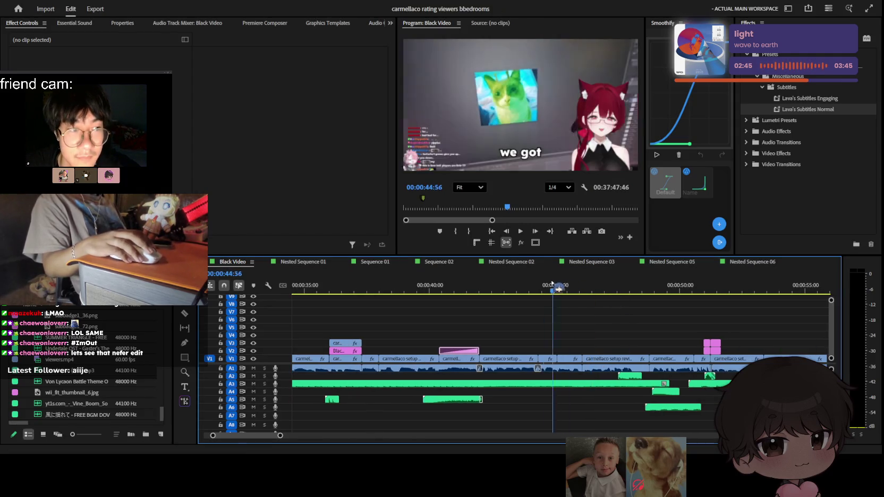
# Play the edit from 45:26 to 48:30 and reset the setup review clip's position and scale
pyautogui.press('space')
pyautogui.keyDown('alt'); pyautogui.scroll(2, 603, 362); pyautogui.keyUp('alt')
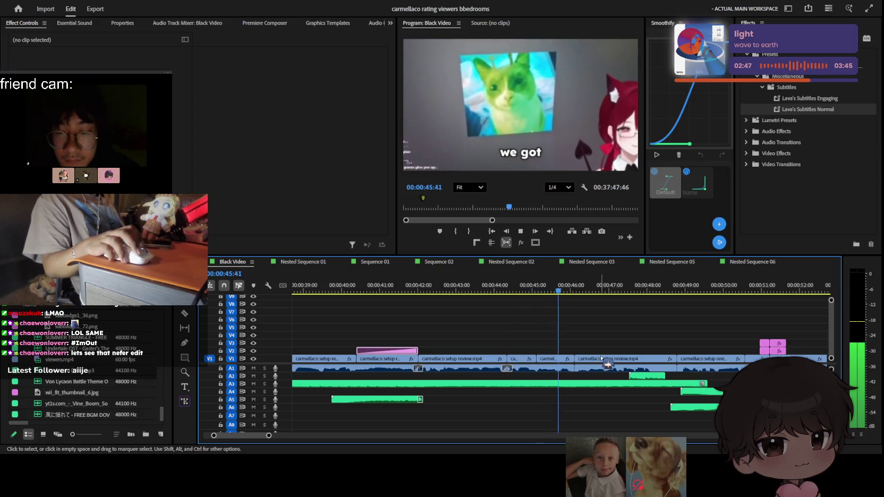
pyautogui.scroll(3, 603, 361)
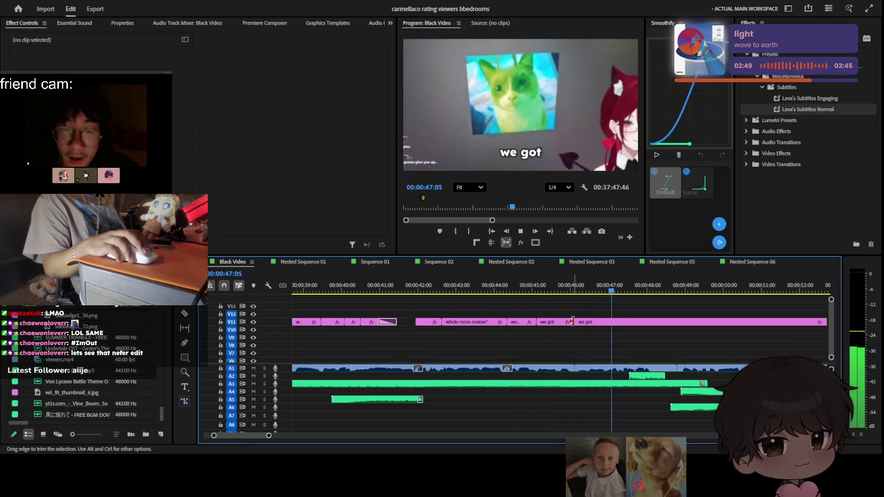
pyautogui.click(550, 288)
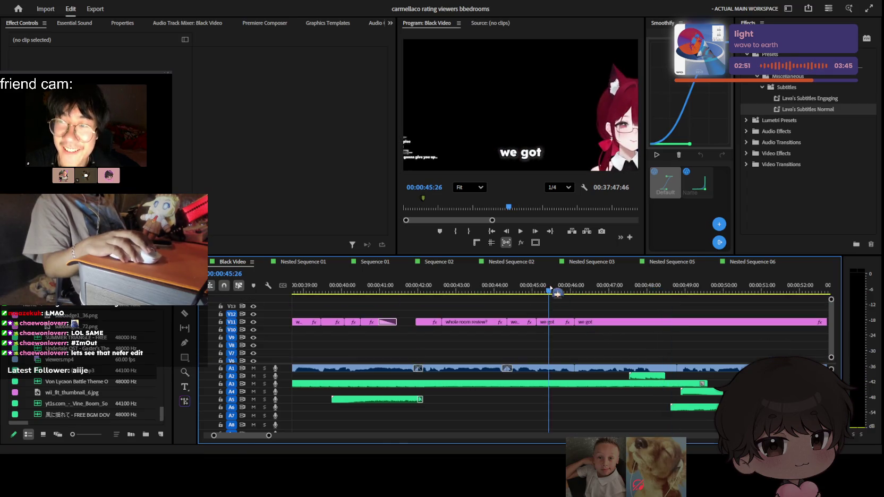
pyautogui.press('space')
pyautogui.scroll(-3, 622, 348)
pyautogui.keyDown('alt'); pyautogui.scroll(-2, 621, 348); pyautogui.keyUp('alt')
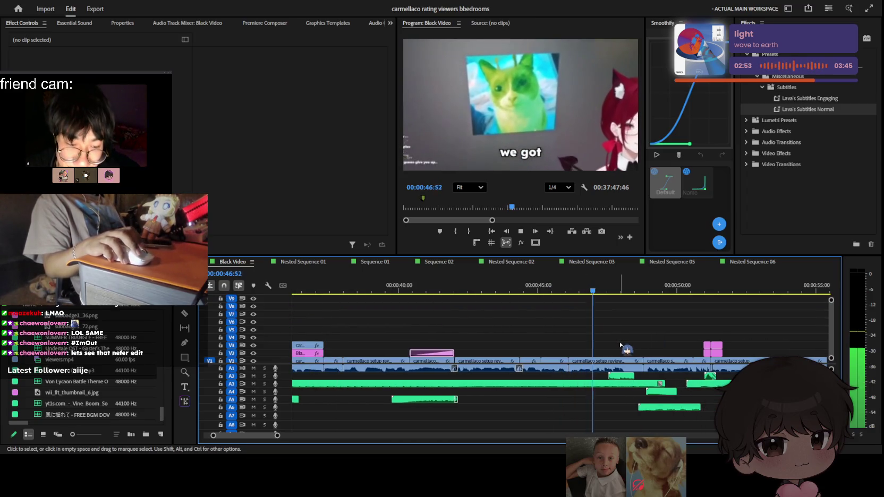
pyautogui.press('space')
pyautogui.scroll(-1, 603, 352)
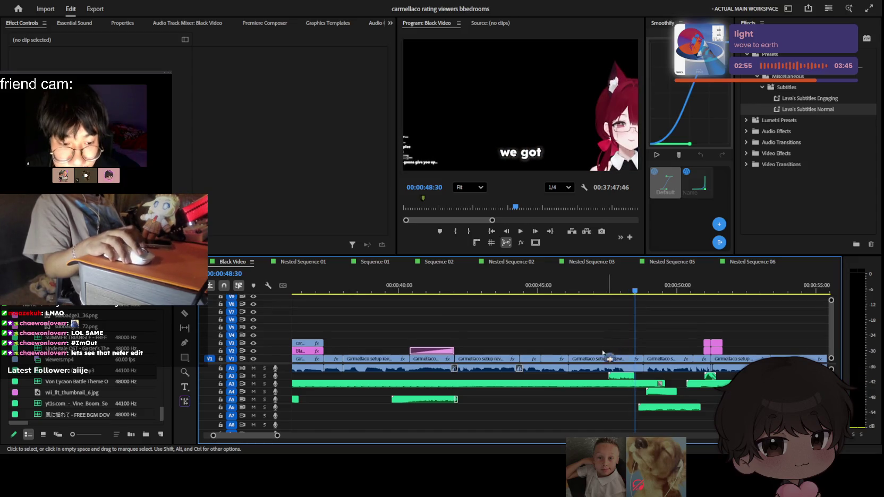
pyautogui.click(609, 359)
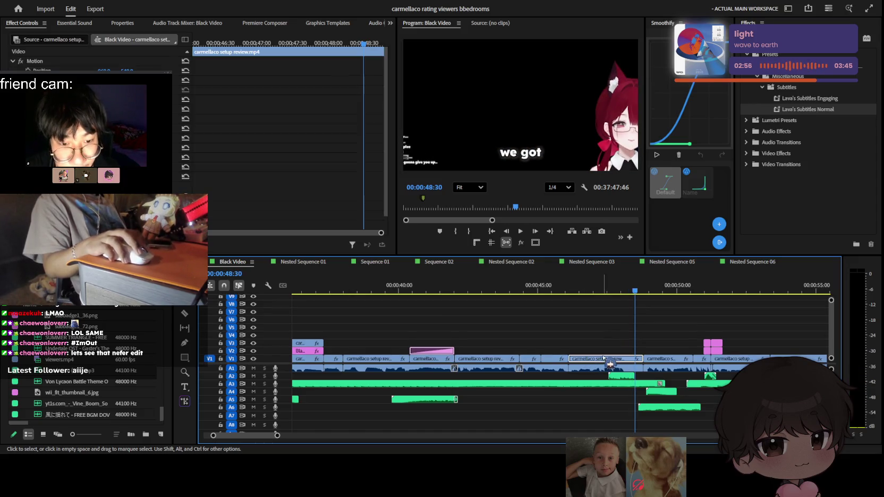
pyautogui.click(185, 80)
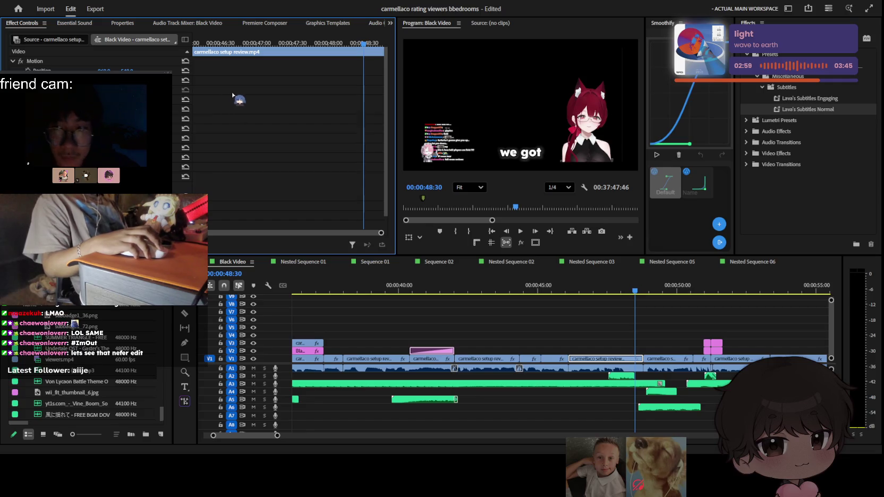
# Scrub through about 44 s, 36 s, 1:05 and 28 s, then play the edit from 20 s
pyautogui.click(611, 287)
pyautogui.scroll(-3, 601, 336)
pyautogui.press('space')
pyautogui.press('j')
pyautogui.press('j')
pyautogui.press('j')
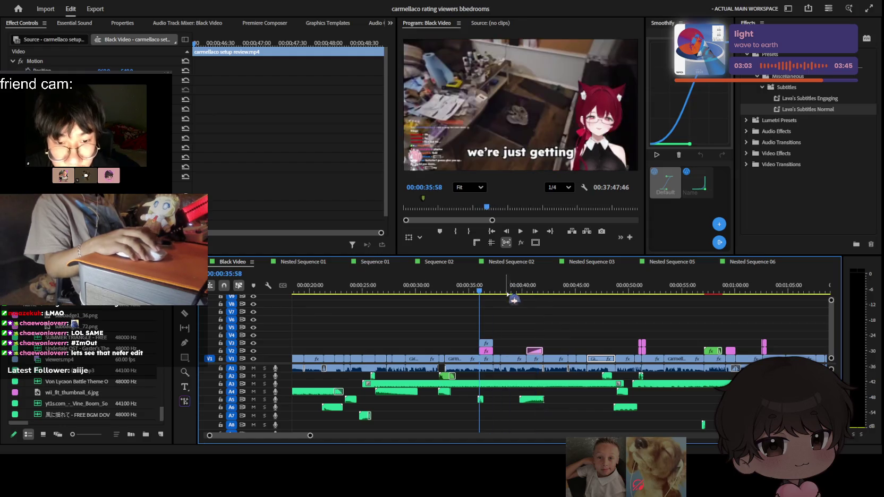
pyautogui.scroll(2, 573, 349)
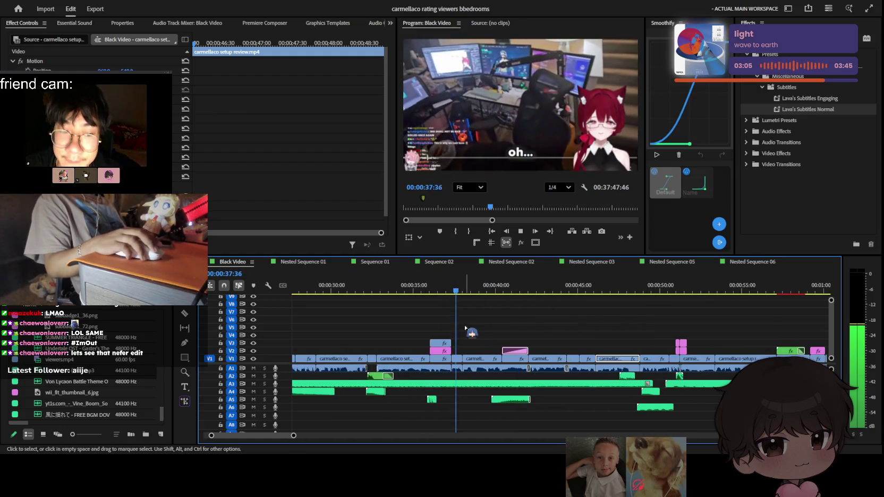
pyautogui.scroll(1, 531, 350)
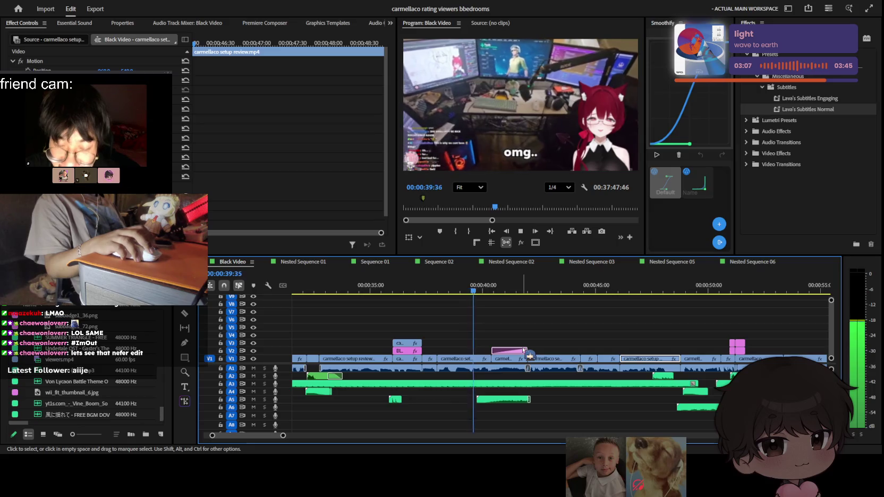
pyautogui.scroll(2, 531, 133)
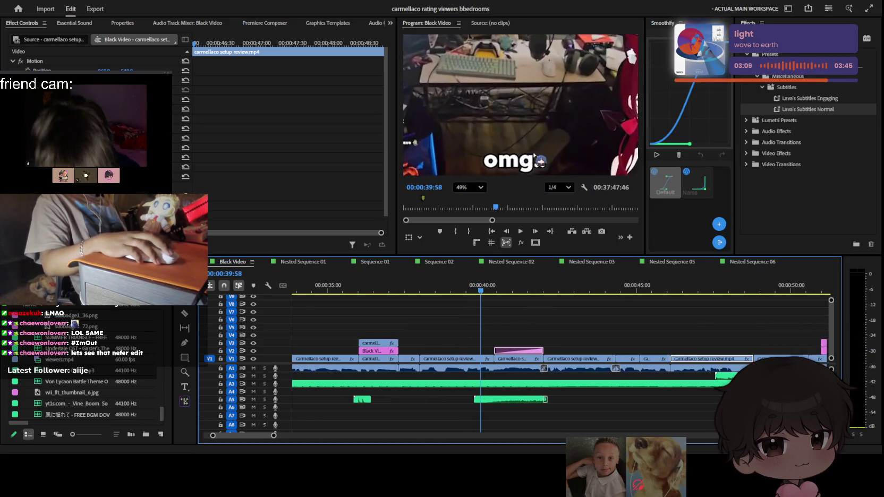
pyautogui.click(562, 207)
pyautogui.scroll(-2, 531, 133)
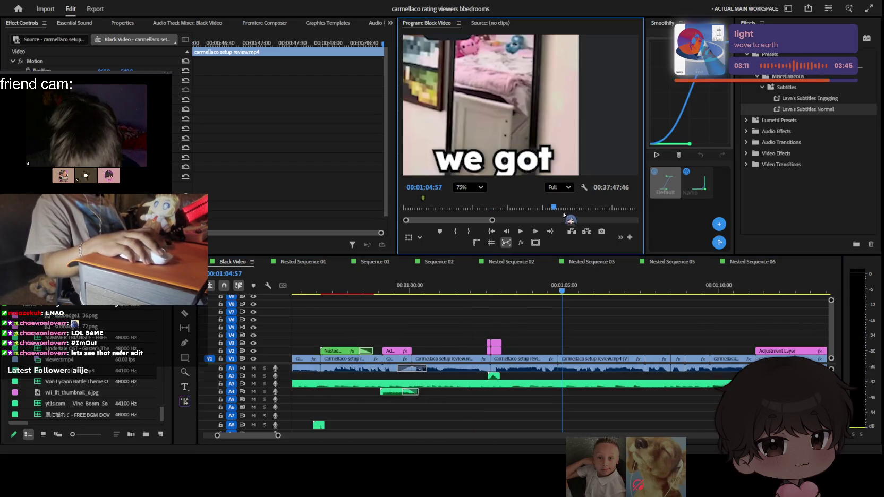
pyautogui.click(481, 187)
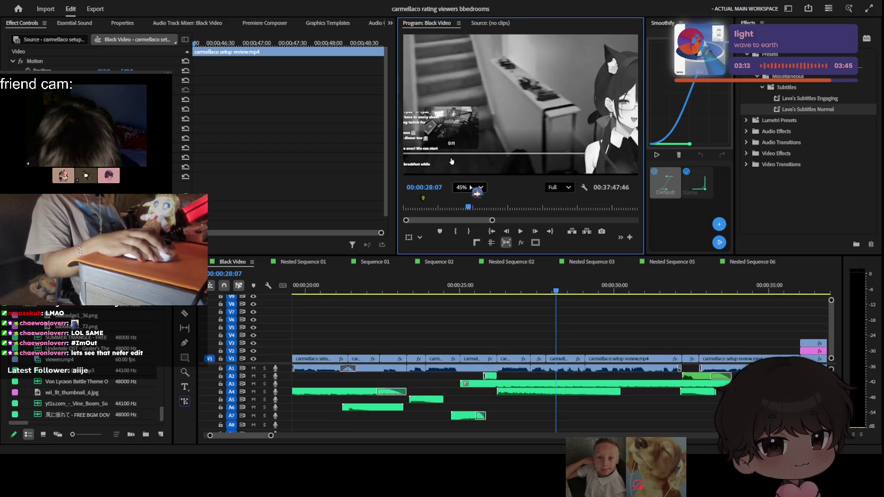
pyautogui.click(567, 353)
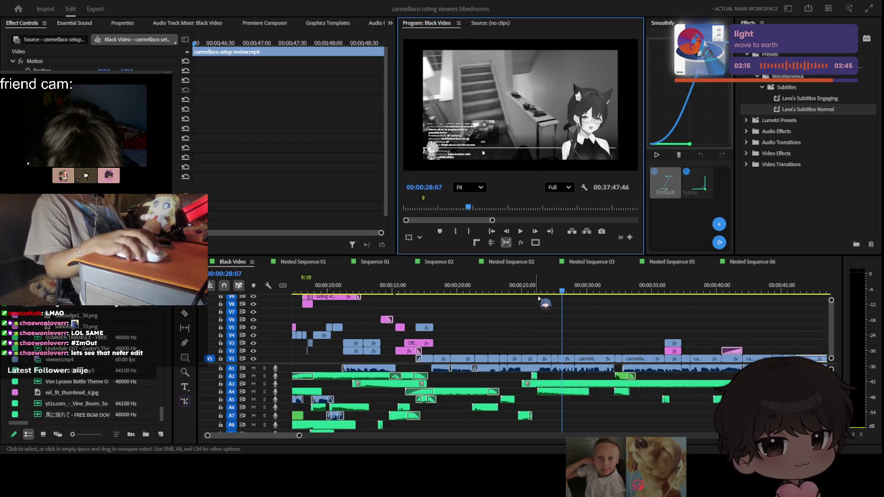
pyautogui.press('space')
# Zoom the timeline around the playhead, settling near the 15–35 s range during playback
pyautogui.scroll(-2, 557, 377)
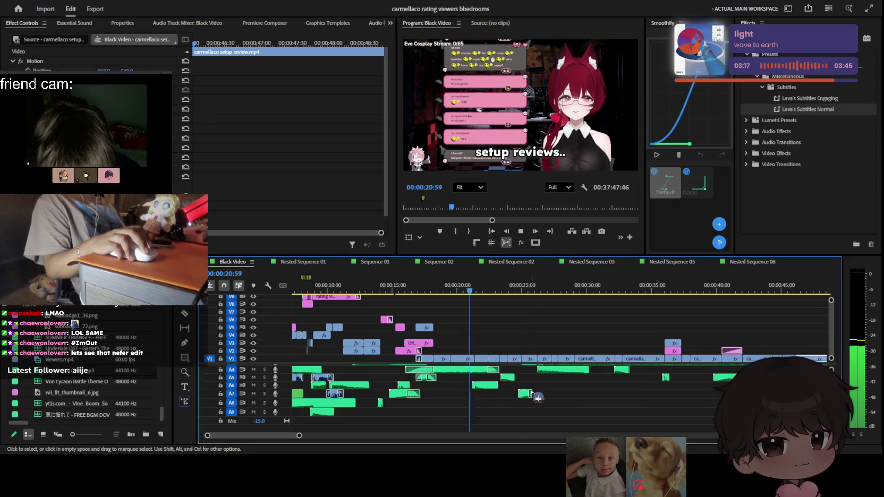
pyautogui.press('=')
pyautogui.scroll(2, 532, 361)
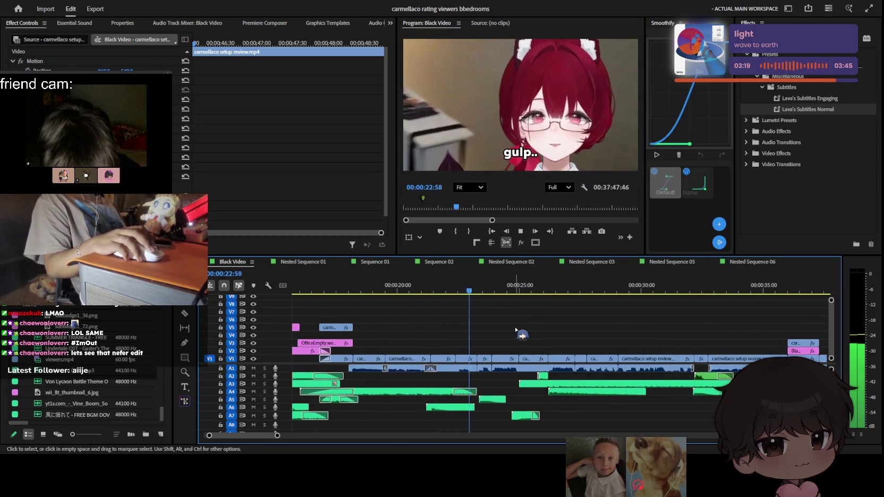
pyautogui.press('=')
pyautogui.press('-')
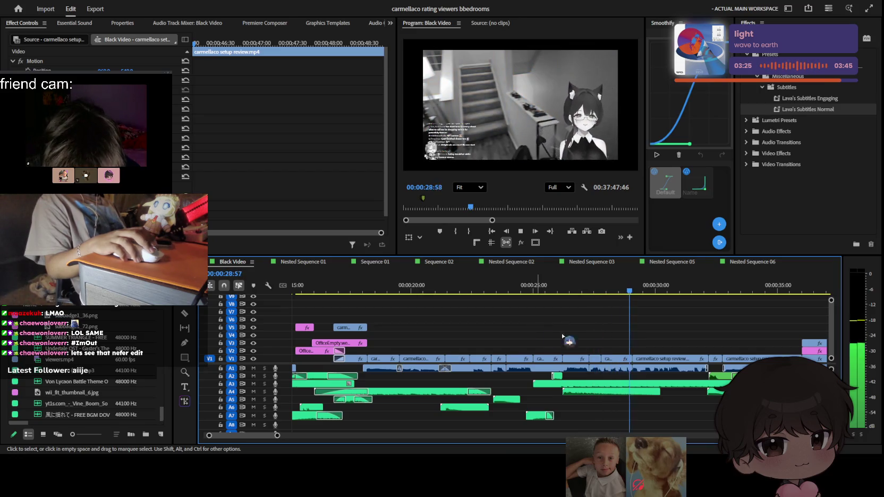
pyautogui.press('=')
pyautogui.scroll(-2, 620, 342)
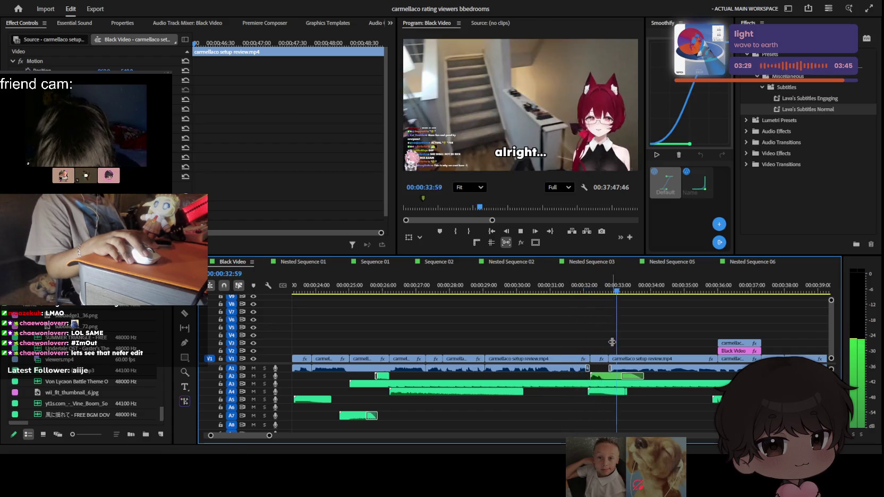
pyautogui.press('=')
# Bring the V10–V13 pink caption tracks into view and stop playback near 45:55
pyautogui.scroll(-3, 613, 346)
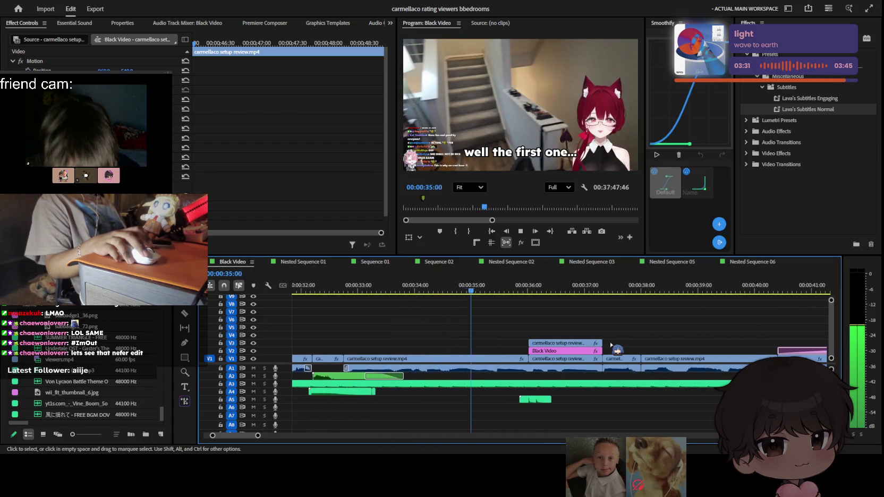
pyautogui.scroll(-1, 612, 344)
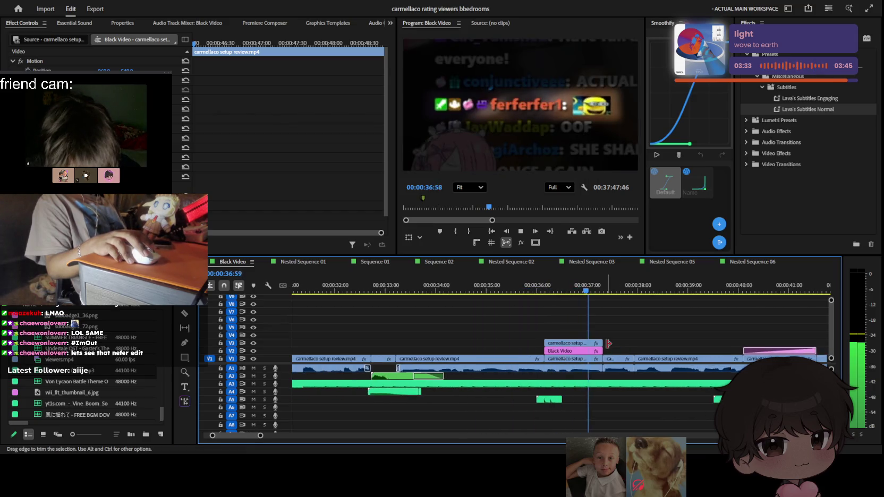
pyautogui.scroll(-2, 609, 344)
pyautogui.scroll(-2, 608, 344)
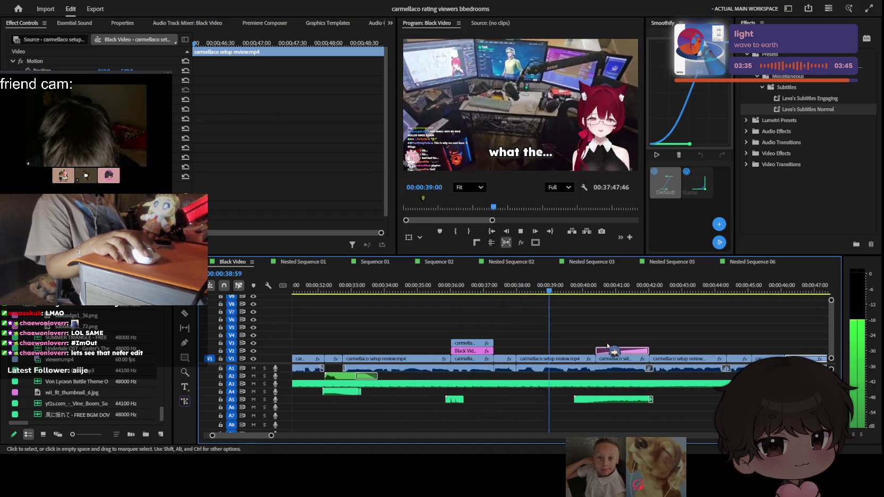
pyautogui.scroll(1, 608, 345)
pyautogui.scroll(1, 606, 346)
pyautogui.scroll(1, 604, 348)
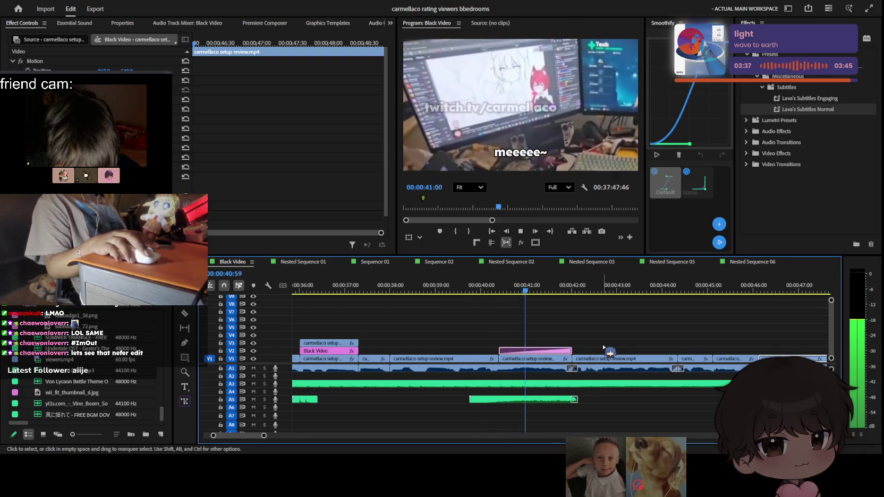
pyautogui.scroll(-2, 602, 348)
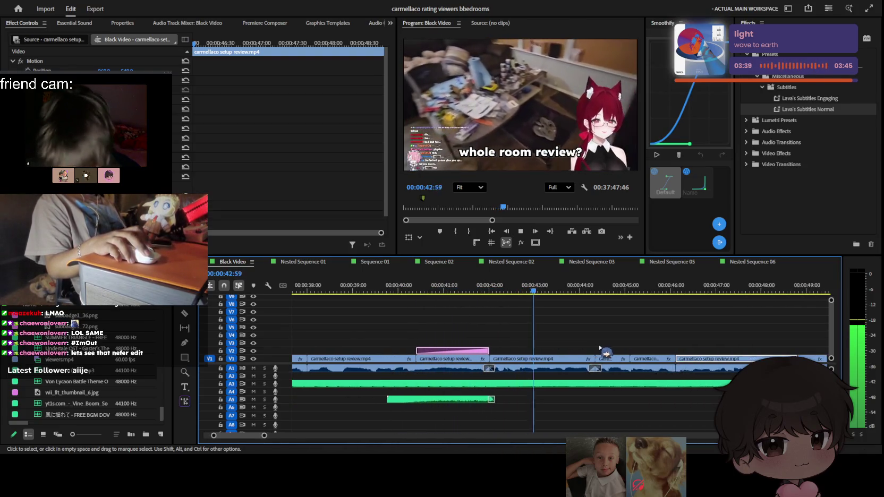
pyautogui.scroll(2, 595, 351)
pyautogui.scroll(-2, 590, 355)
pyautogui.scroll(2, 584, 363)
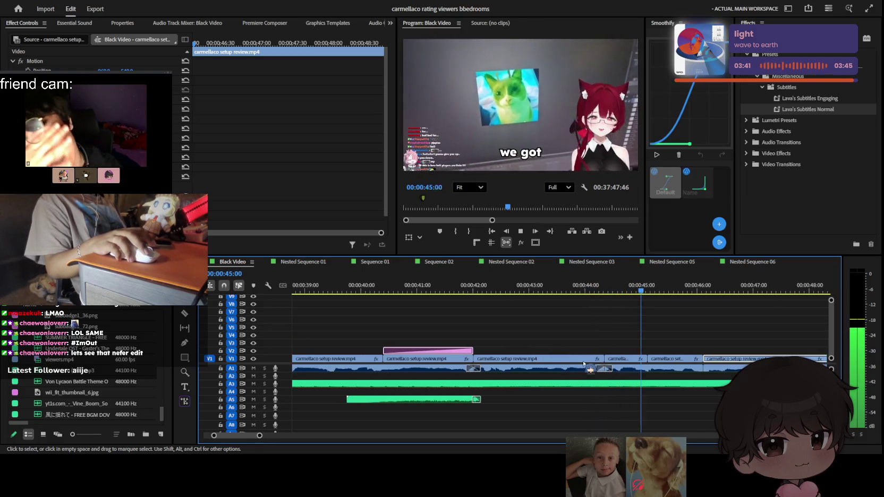
pyautogui.scroll(-1, 590, 359)
pyautogui.scroll(-1, 597, 350)
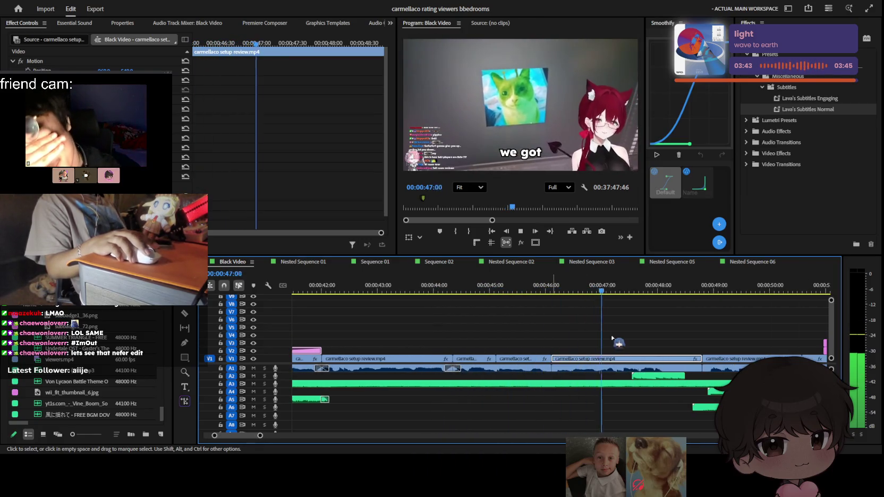
pyautogui.scroll(3, 616, 343)
pyautogui.click(542, 293)
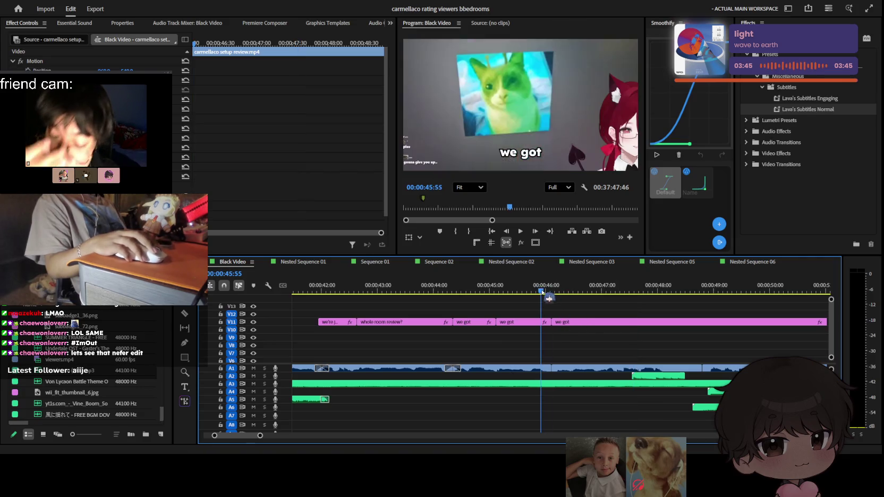
# Select the last 'we got' caption at 46:11 on V11 and retype it as 'gulp the creator...'
pyautogui.press('space')
pyautogui.scroll(1, 600, 343)
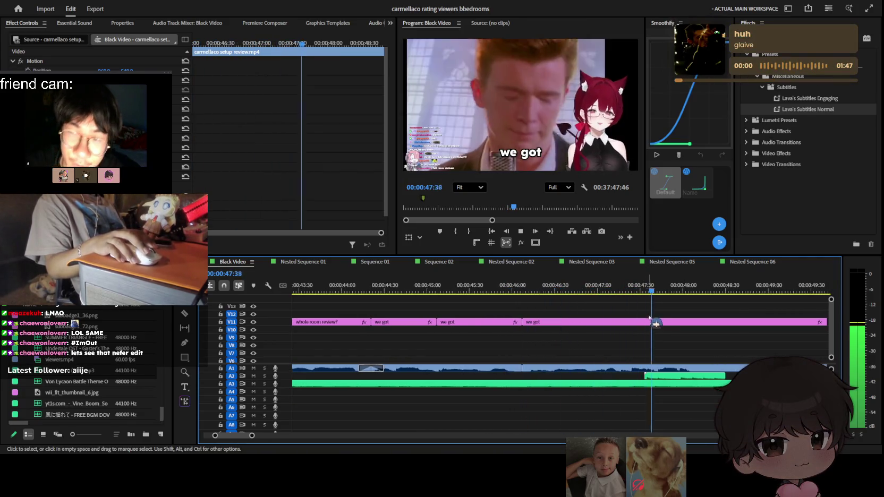
pyautogui.click(528, 283)
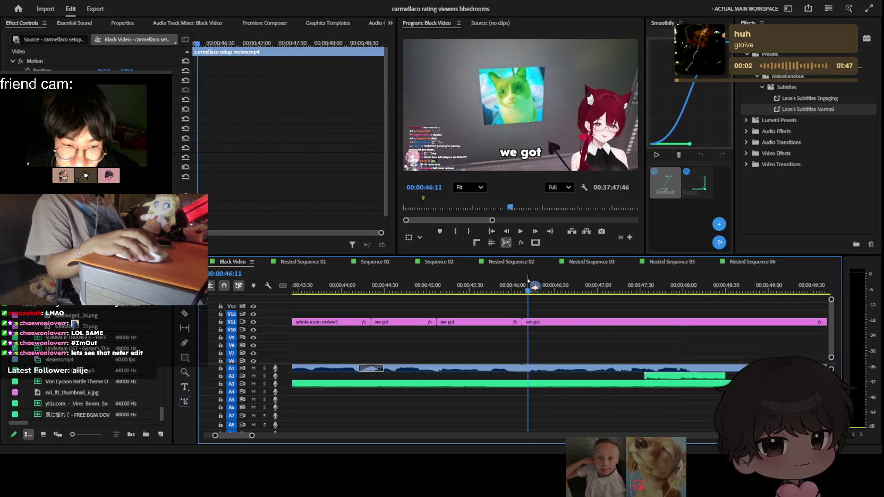
pyautogui.click(565, 312)
pyautogui.click(570, 323)
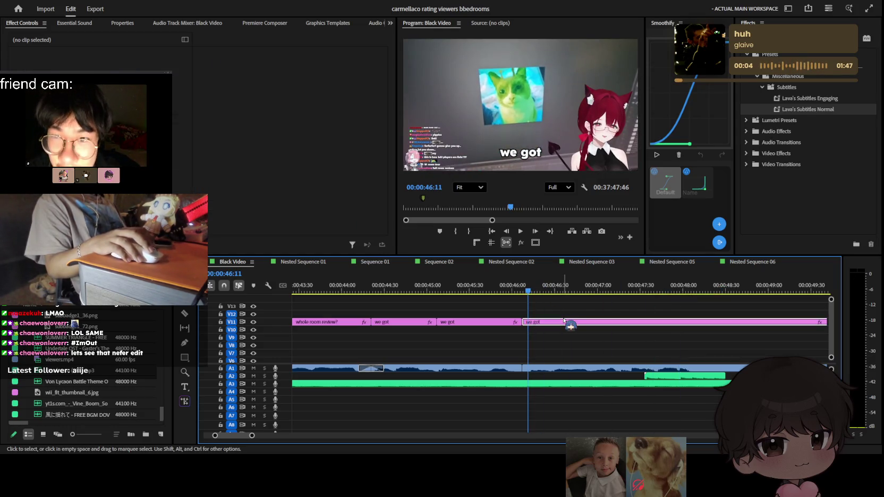
pyautogui.doubleClick(532, 153)
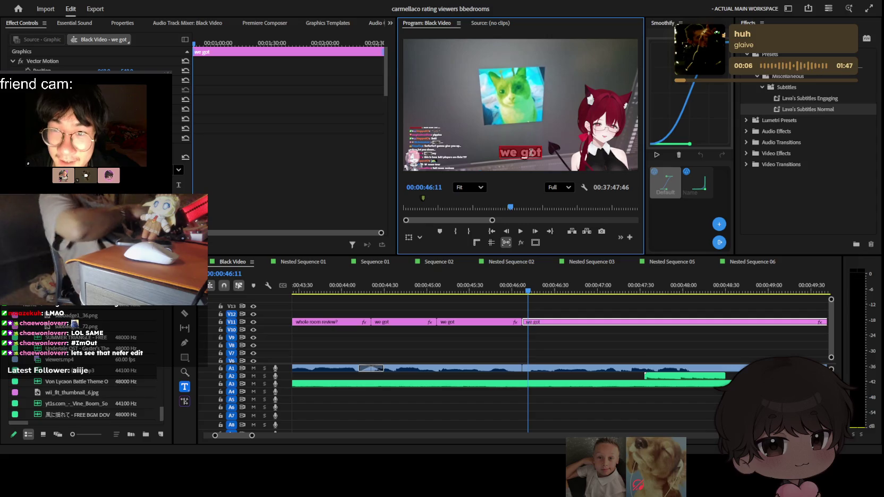
pyautogui.press('BackSpace')
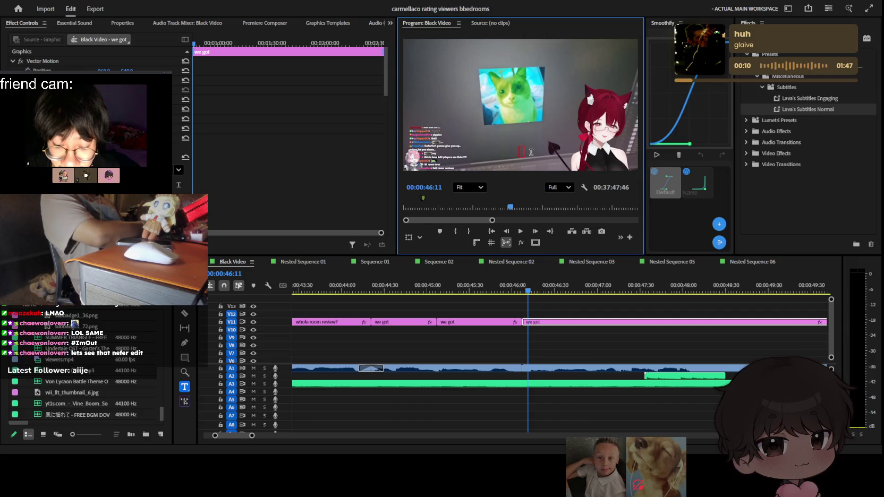
pyautogui.write('gulp the creator...')
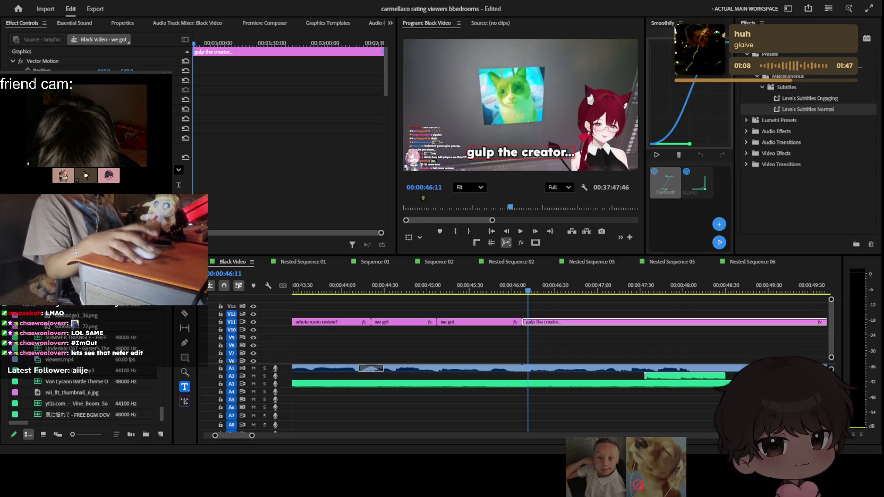
pyautogui.moveTo(521, 106); pyautogui.dragTo(360, 222)
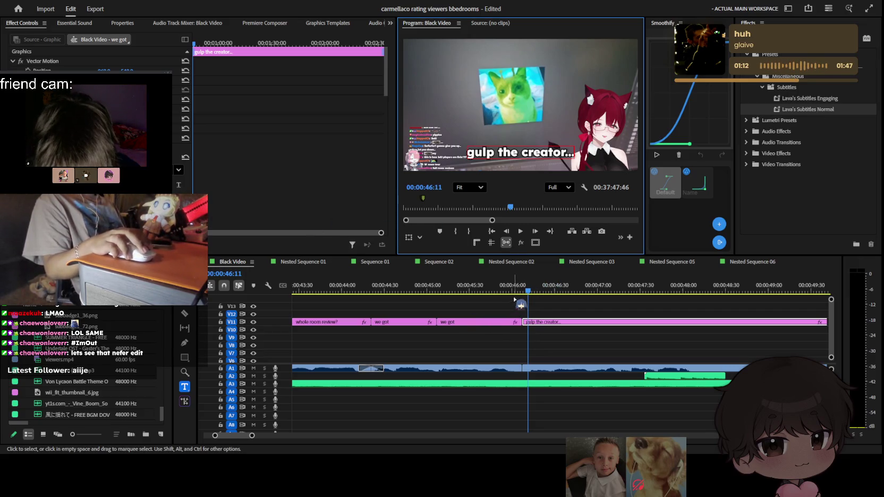
pyautogui.click(533, 316)
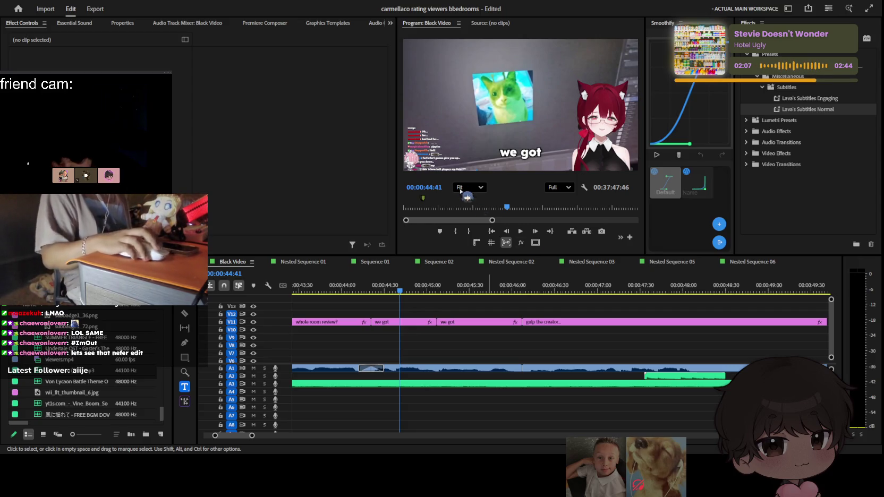
pyautogui.click(356, 289)
# Play from 44:08 to 44:31 and delete the extra 'we got' caption clip on V11
pyautogui.keyDown('alt'); pyautogui.scroll(-2, 553, 313); pyautogui.keyUp('alt')
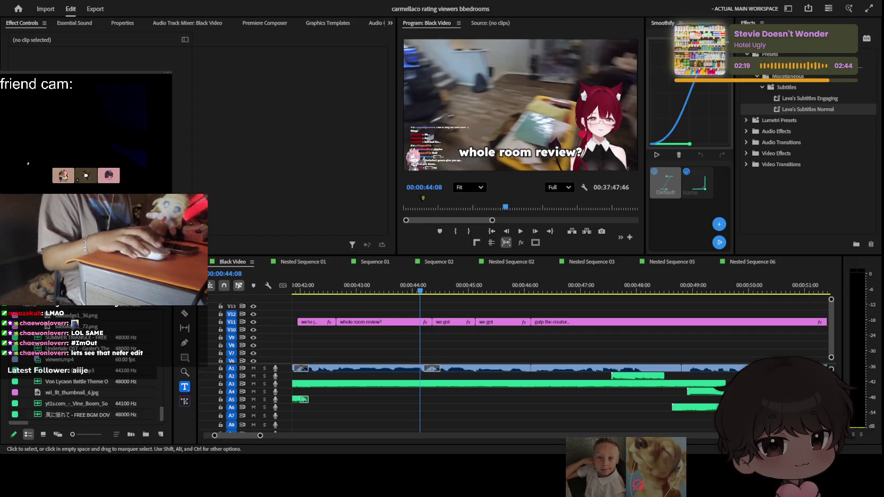
pyautogui.click(594, 327)
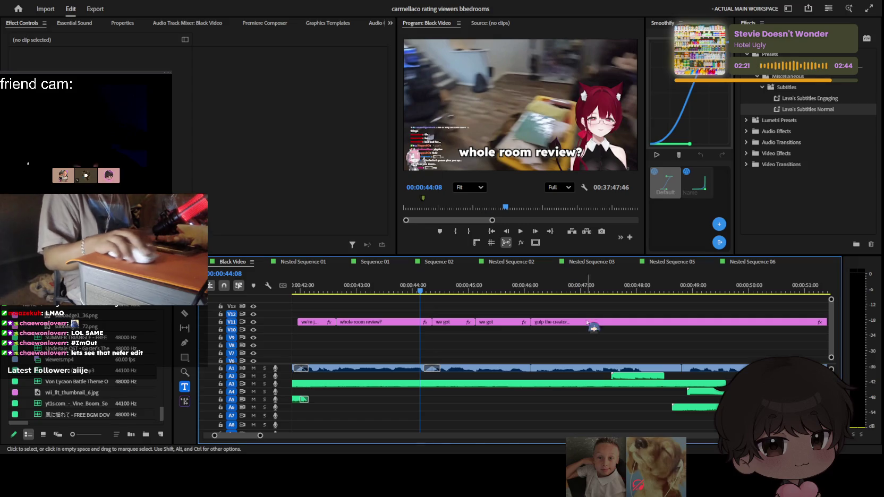
pyautogui.press('space')
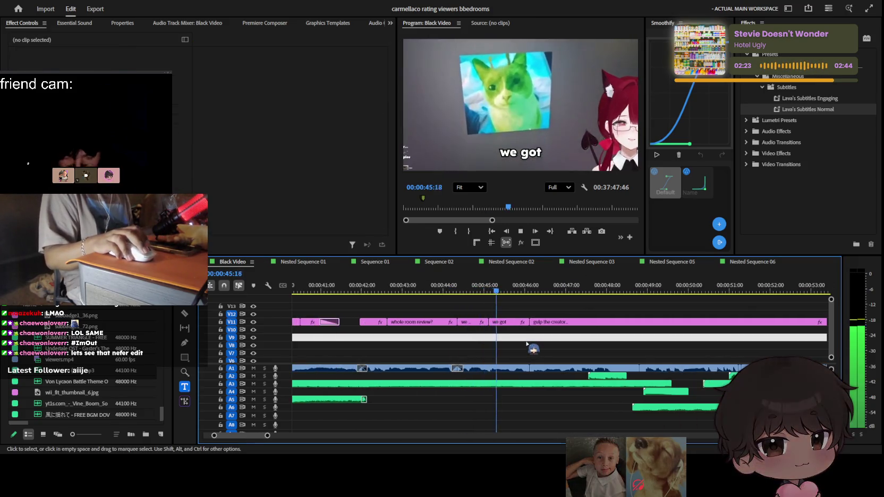
pyautogui.press('space')
pyautogui.press('-')
pyautogui.click(497, 322)
pyautogui.press('space')
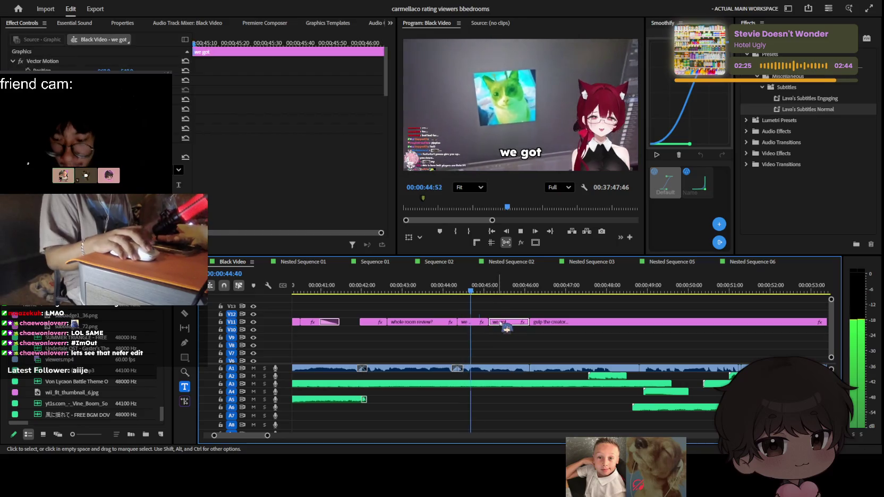
pyautogui.press('Delete')
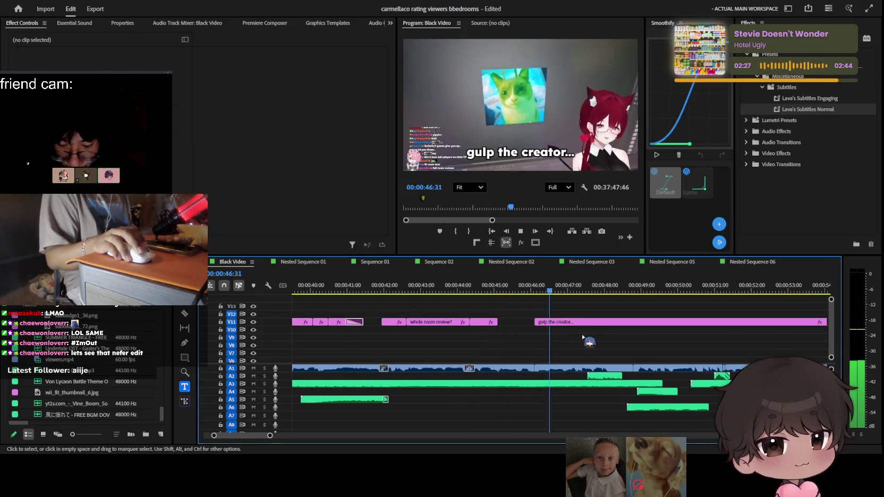
# Split the 'gulp the creator...' caption near 48 s and save the project
pyautogui.press('space')
pyautogui.press('-')
pyautogui.press('space')
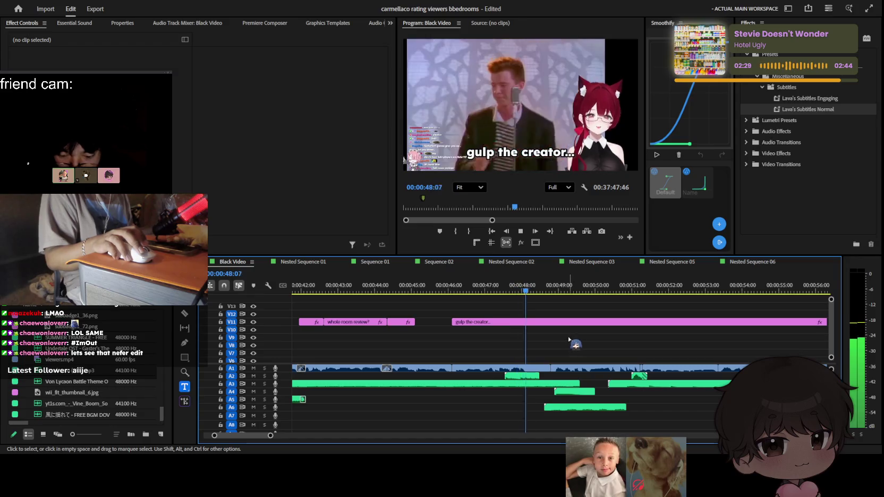
pyautogui.press('=')
pyautogui.press('space')
pyautogui.hotkey('ctrl', 'k')
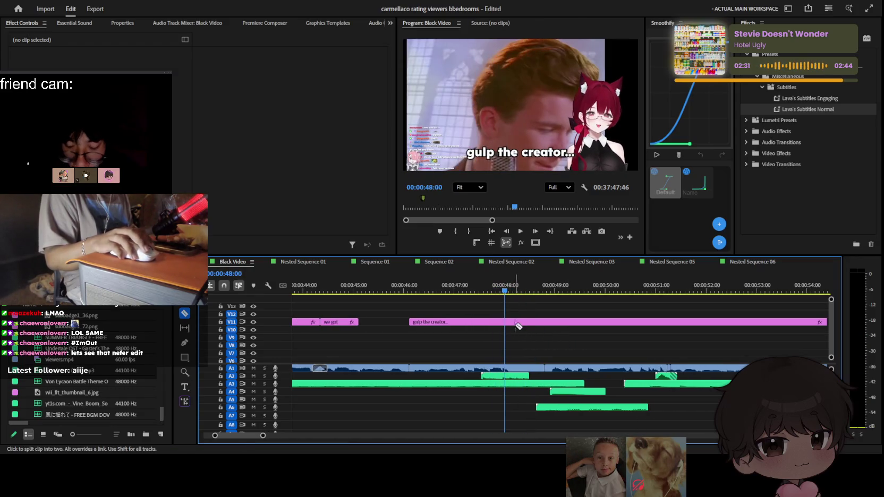
pyautogui.click(555, 321)
pyautogui.press('space')
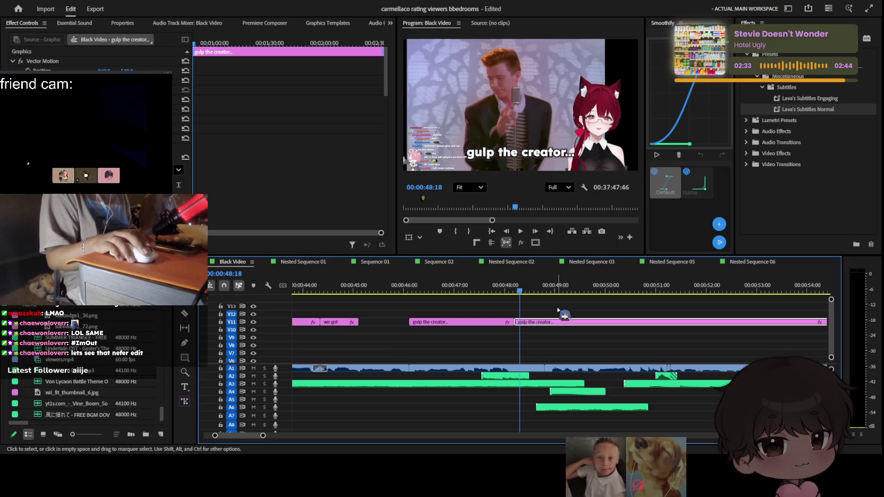
pyautogui.hotkey('ctrl', 's')
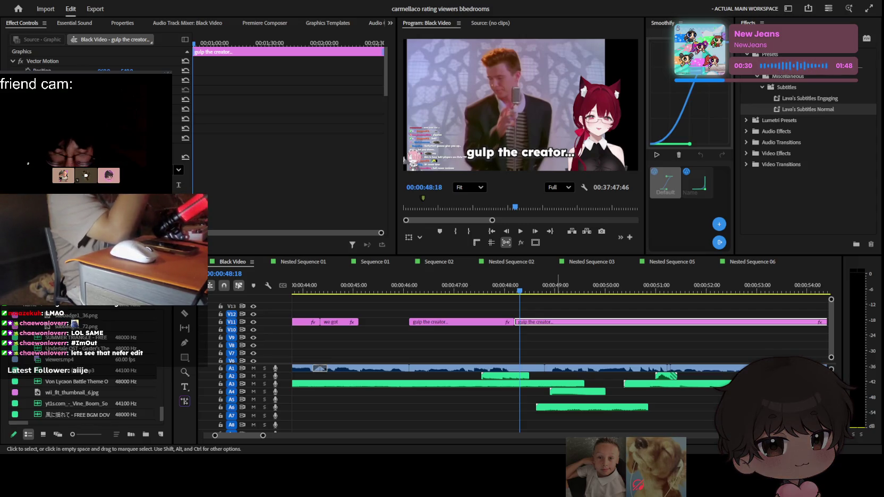
# Deselect the 'gulp the creator...' caption clip at 00:00:48 on the timeline
pyautogui.click(551, 317)
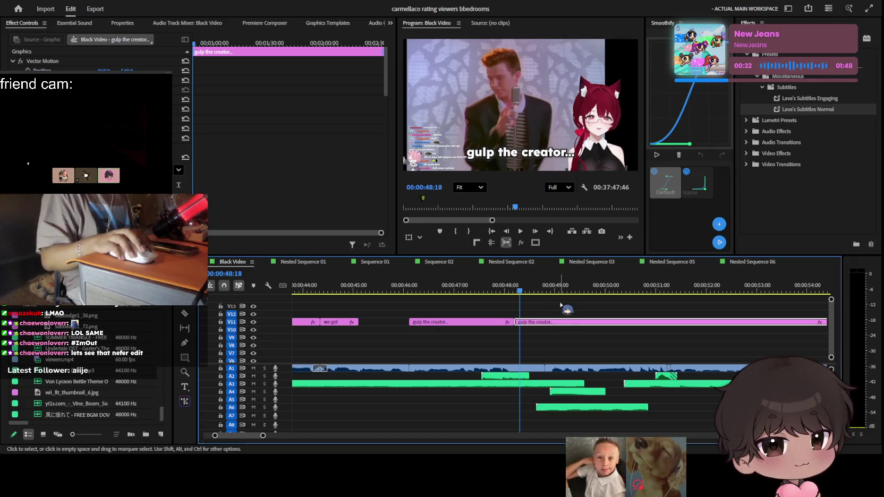
# Shift the 'gulp the creator...' caption later and remove the leftover caption after 'i lowkey forgot'
pyautogui.press('space')
pyautogui.moveTo(551, 317); pyautogui.dragTo(581, 324)
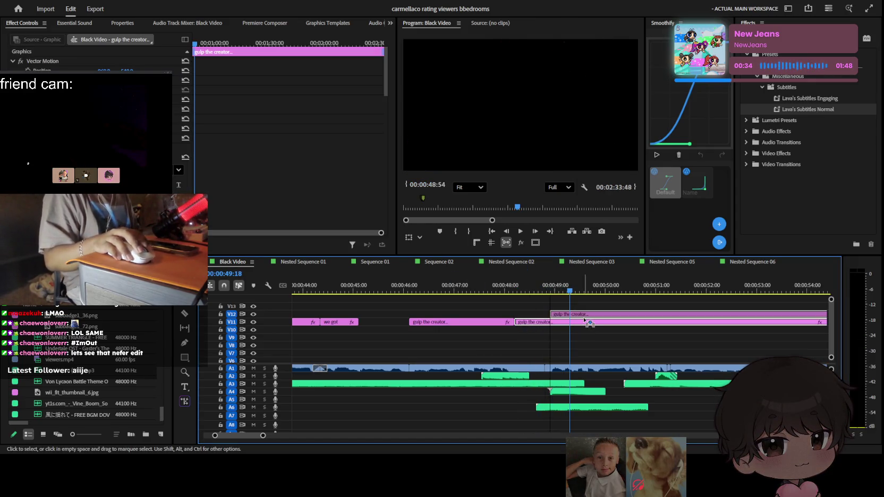
pyautogui.press('space')
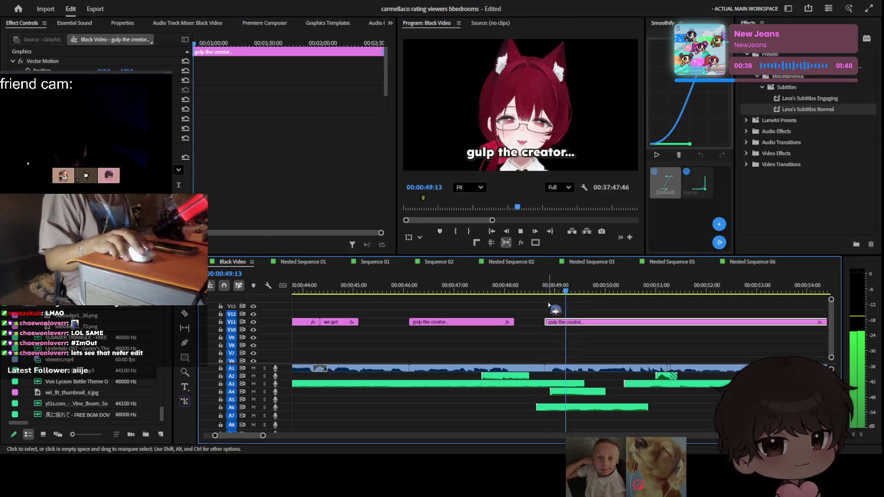
pyautogui.click(546, 159)
pyautogui.write('i lowkey forgot')
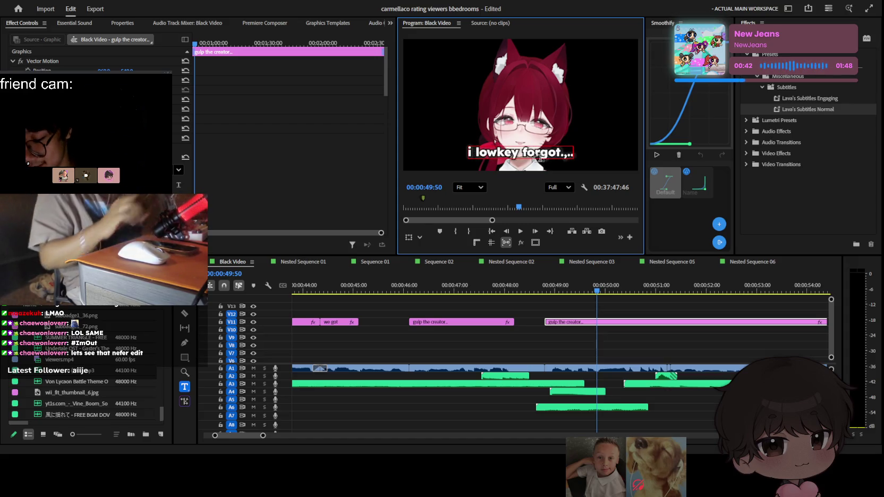
pyautogui.click(648, 344)
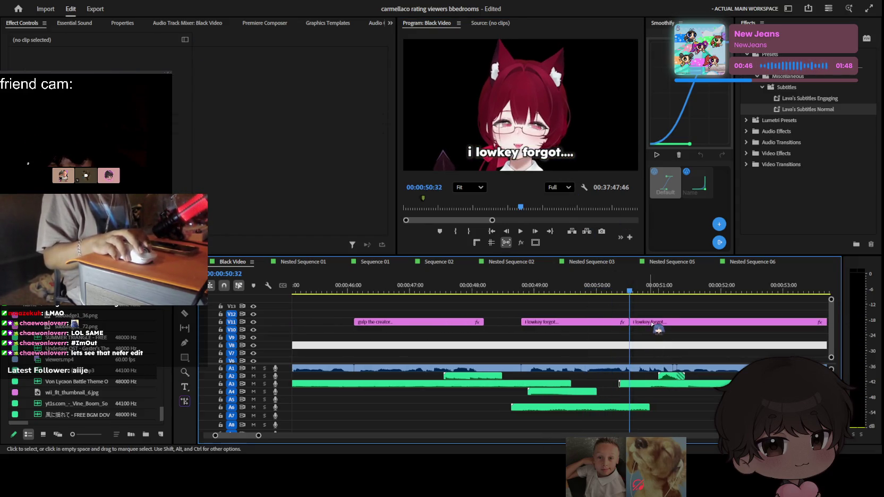
pyautogui.hotkey('ctrl', 'z')
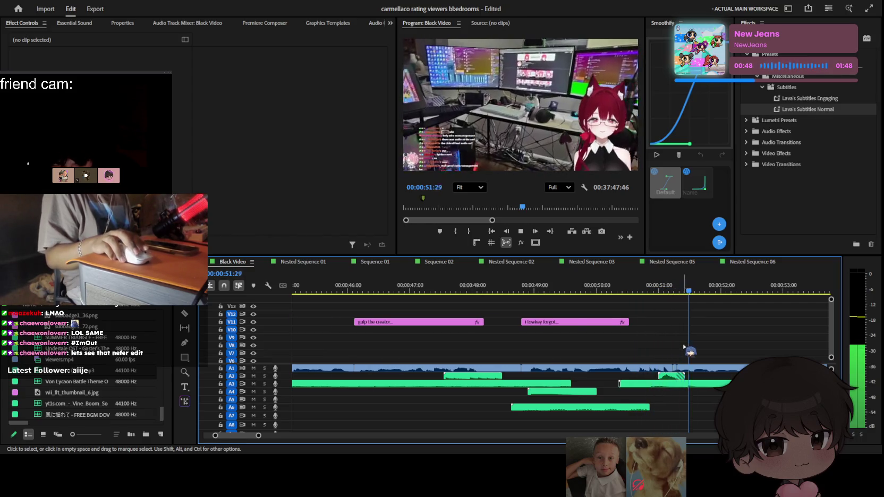
# Review the 'i lowkey forgot' caption from about 51:06, replaying it from its start
pyautogui.scroll(-3, 690, 351)
pyautogui.press('-')
pyautogui.press('=')
pyautogui.press('=')
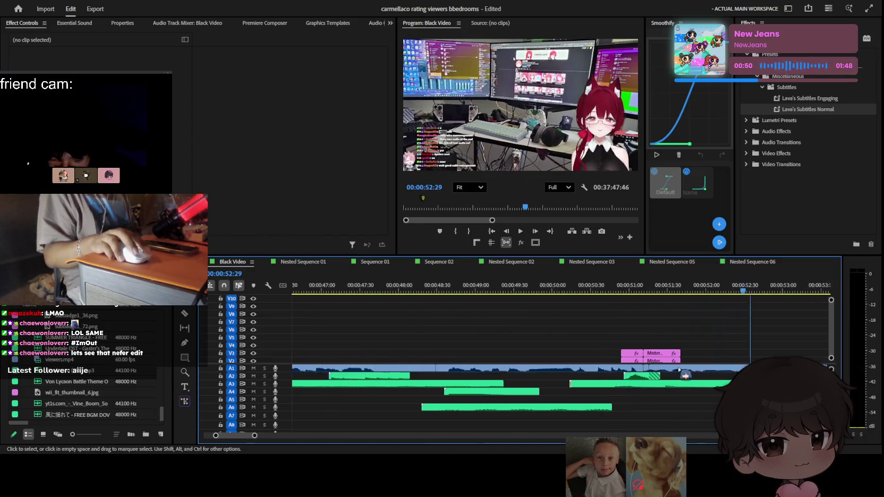
pyautogui.click(573, 289)
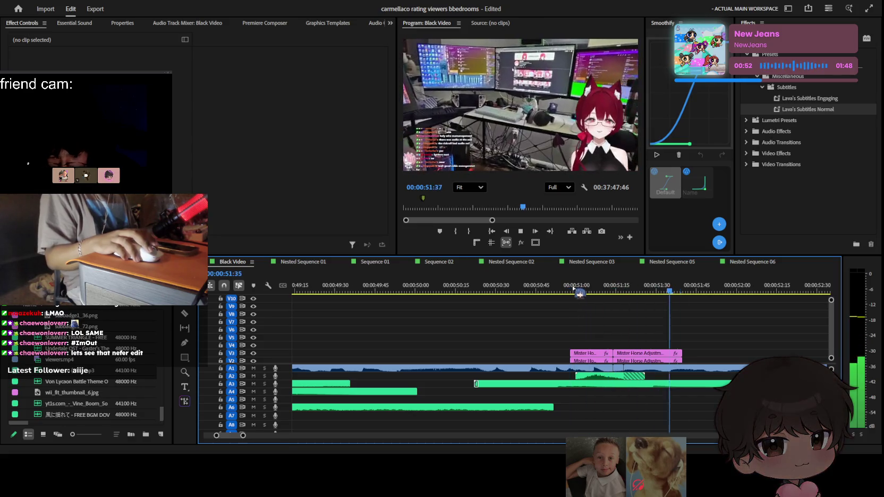
pyautogui.press('-')
pyautogui.scroll(-2, 686, 338)
pyautogui.press('space')
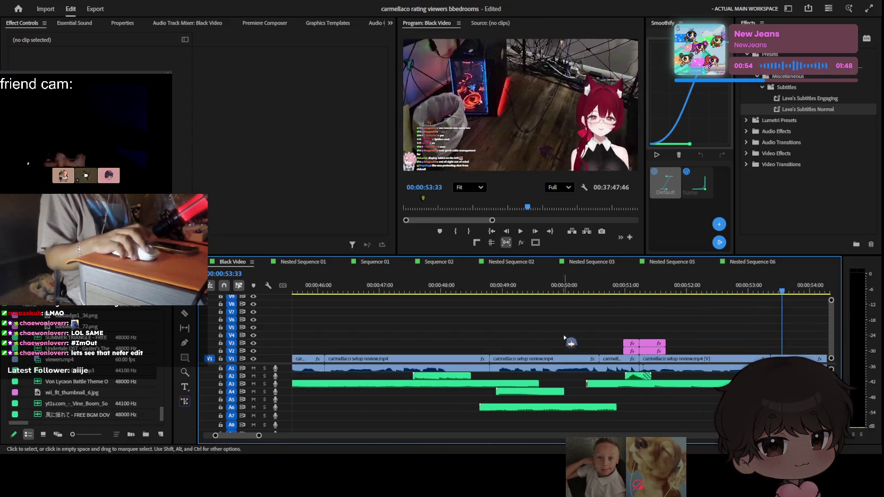
pyautogui.scroll(3, 638, 330)
pyautogui.click(714, 323)
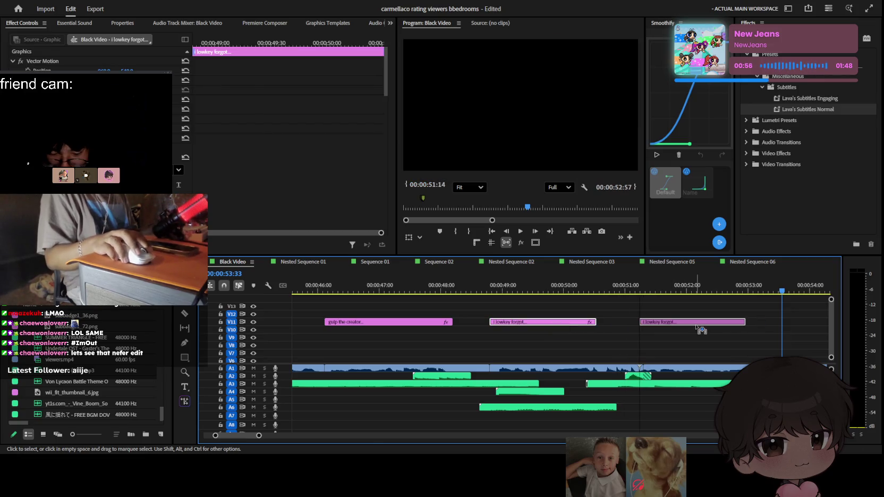
pyautogui.press('Up')
pyautogui.press('space')
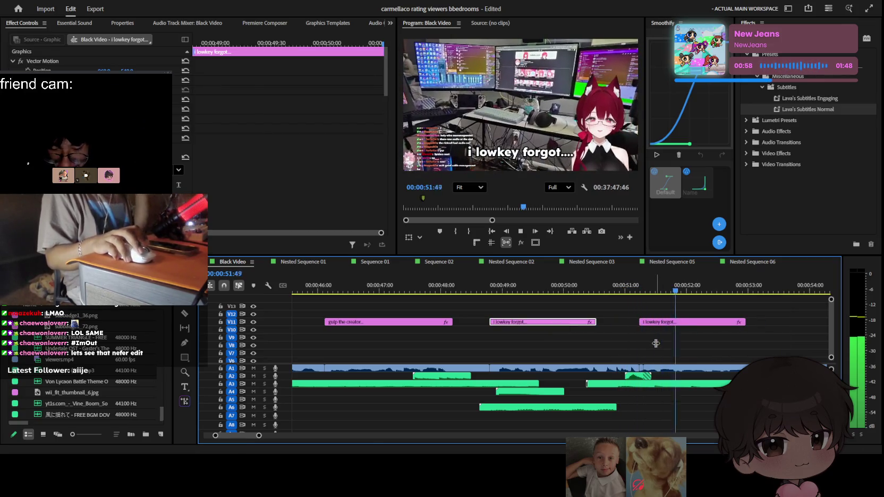
# Retype the second 'i lowkey forgot' caption at 52:10 as 'omg its my' and play it back
pyautogui.click(673, 322)
pyautogui.press('space')
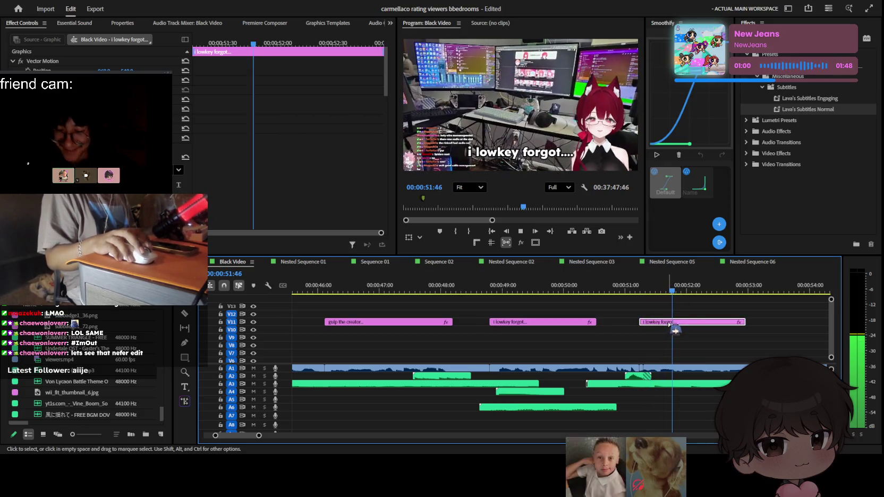
pyautogui.press('t')
pyautogui.click(520, 153)
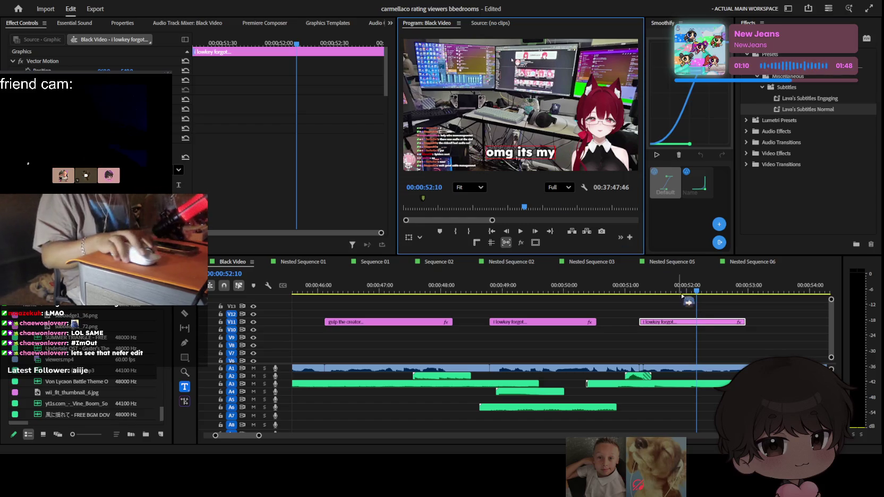
pyautogui.click(717, 345)
pyautogui.press('space')
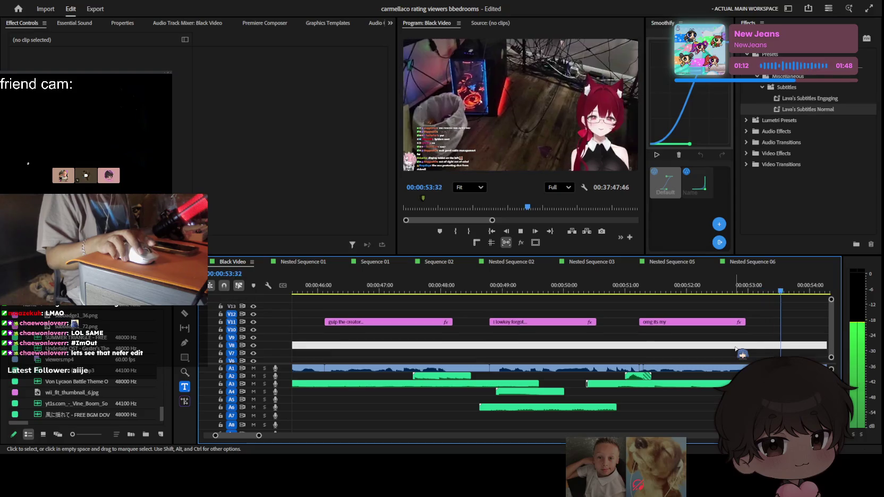
pyautogui.press('space')
pyautogui.scroll(3, 409, 326)
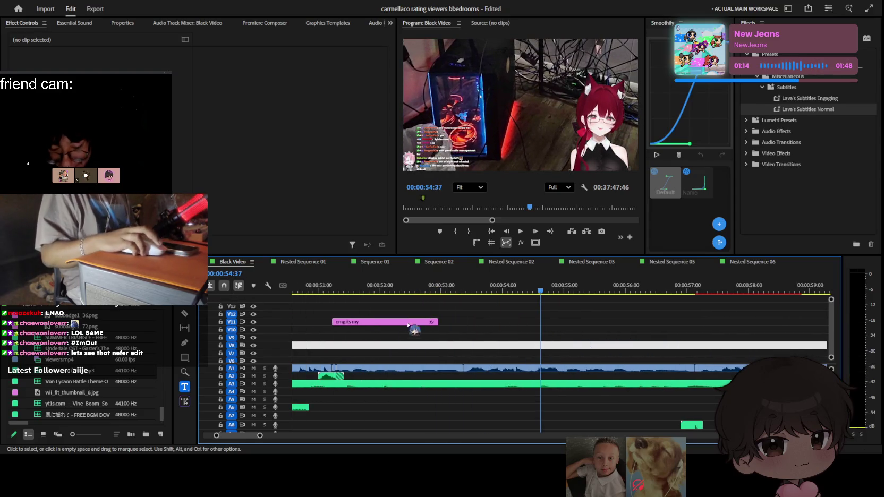
# Delete the selected setup review footage section on V1 and lock the A3 audio track
pyautogui.scroll(-3, 414, 334)
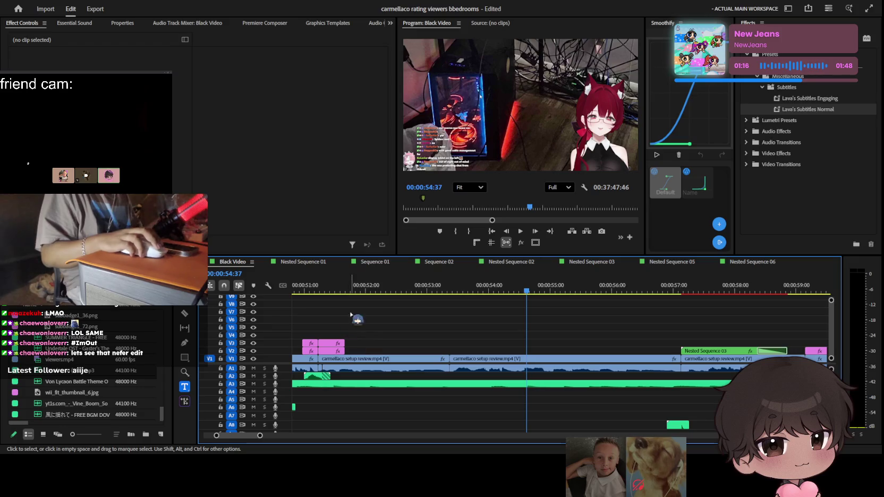
pyautogui.press('Delete')
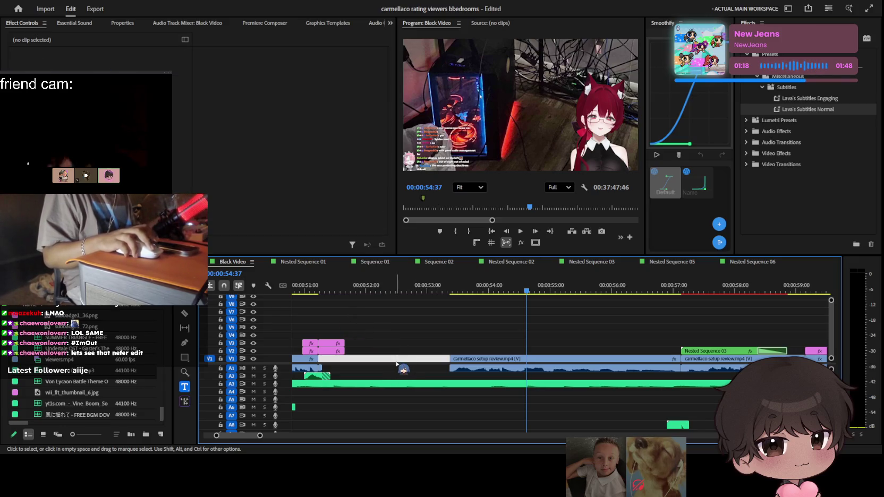
pyautogui.click(419, 335)
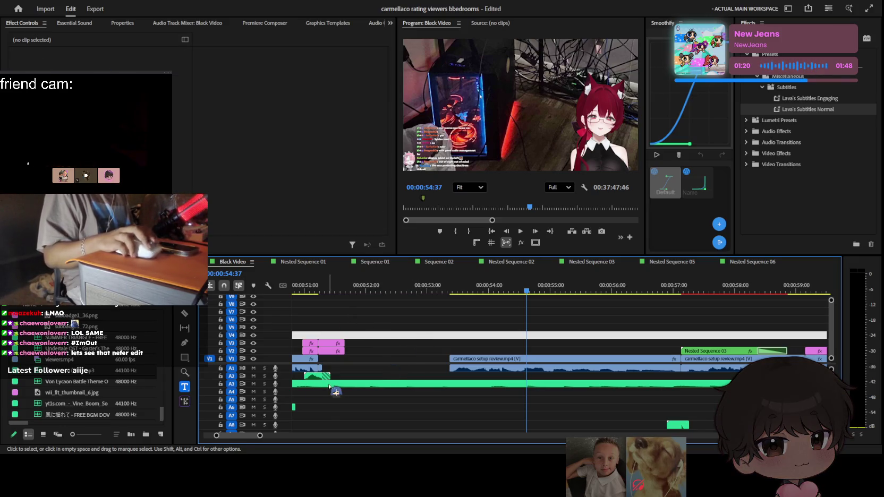
pyautogui.click(220, 383)
pyautogui.scroll(-2, 368, 383)
pyautogui.scroll(-2, 393, 382)
# Select all clips right of the gap with Track Select Forward and slide them flush left
pyautogui.press('a')
pyautogui.scroll(1, 417, 372)
pyautogui.click(419, 368)
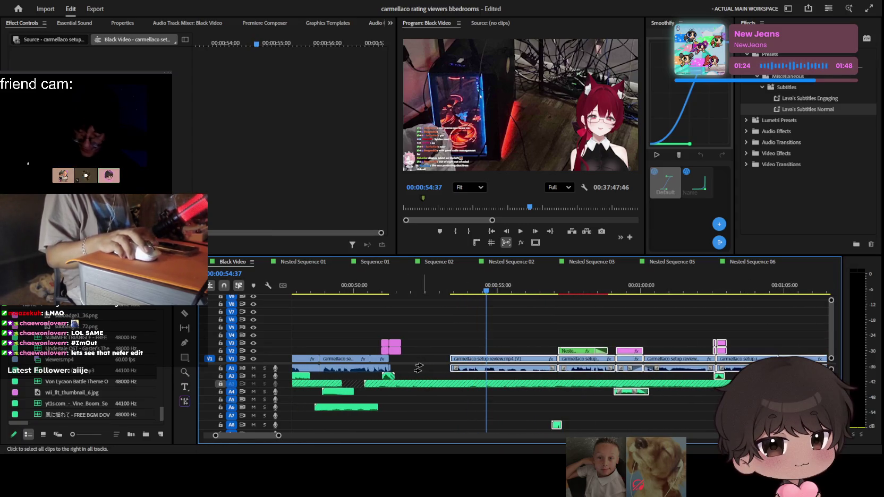
pyautogui.scroll(-2, 525, 356)
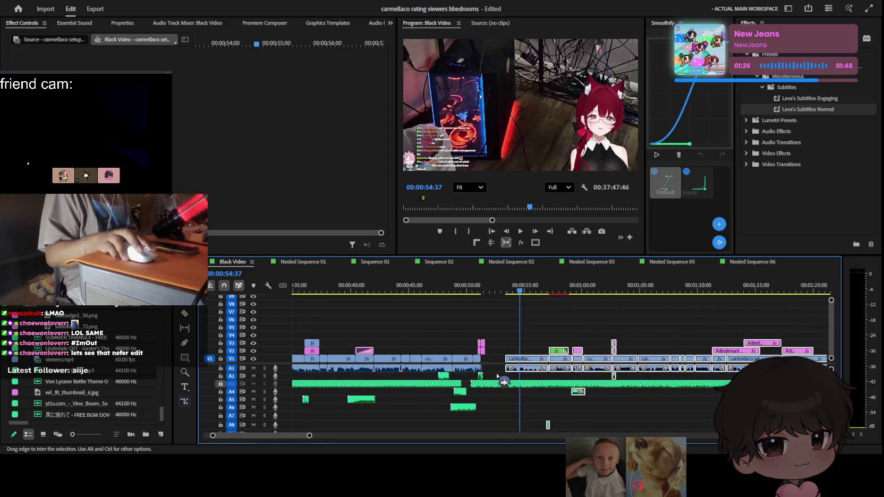
pyautogui.scroll(2, 613, 374)
pyautogui.moveTo(620, 365); pyautogui.dragTo(564, 365)
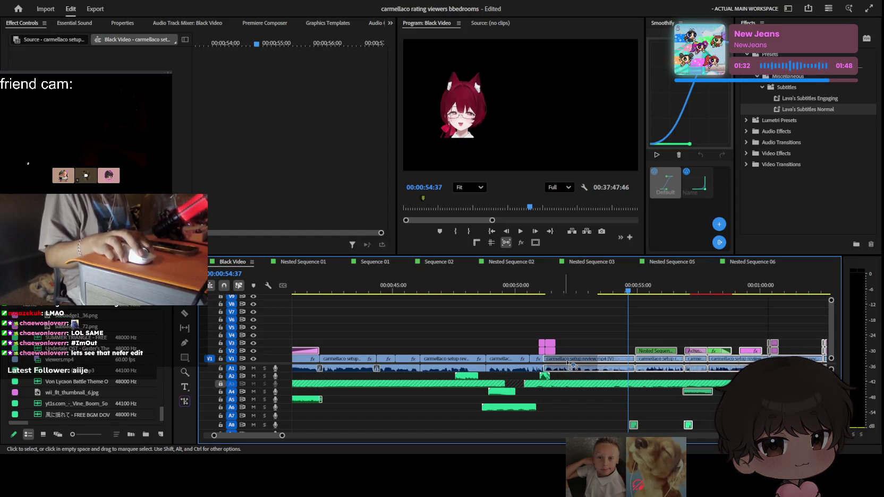
pyautogui.moveTo(567, 363); pyautogui.dragTo(568, 364)
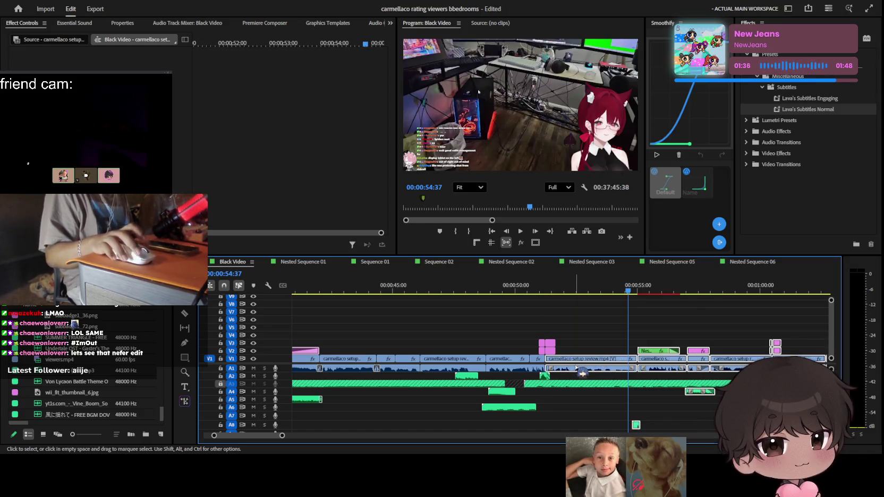
pyautogui.scroll(3, 580, 366)
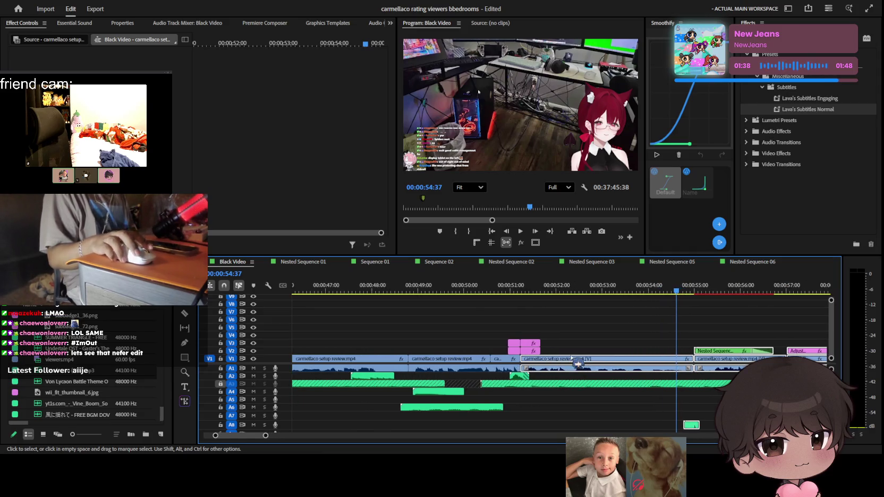
pyautogui.click(481, 384)
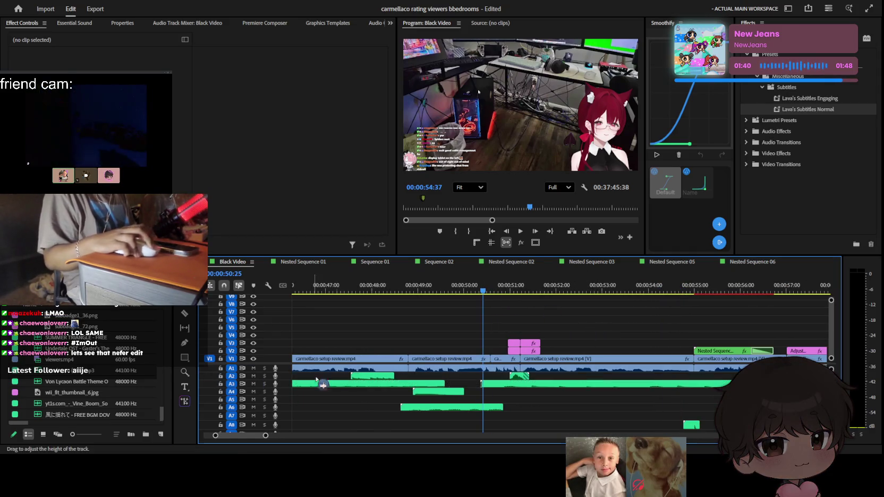
pyautogui.scroll(-4, 559, 366)
pyautogui.scroll(-3, 564, 367)
pyautogui.press('space')
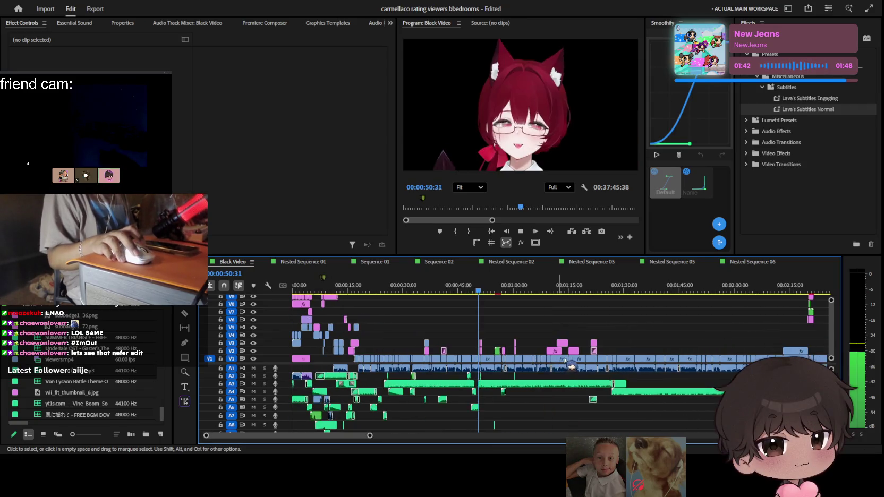
pyautogui.scroll(3, 531, 369)
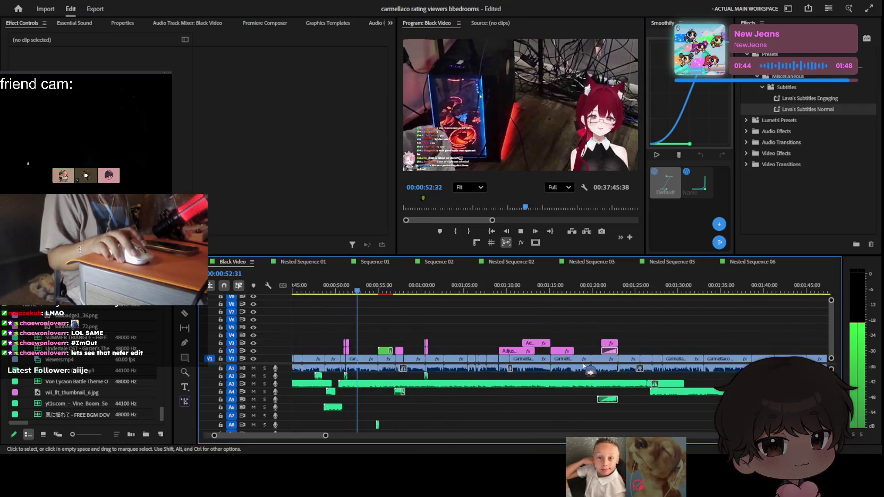
pyautogui.scroll(-2, 478, 365)
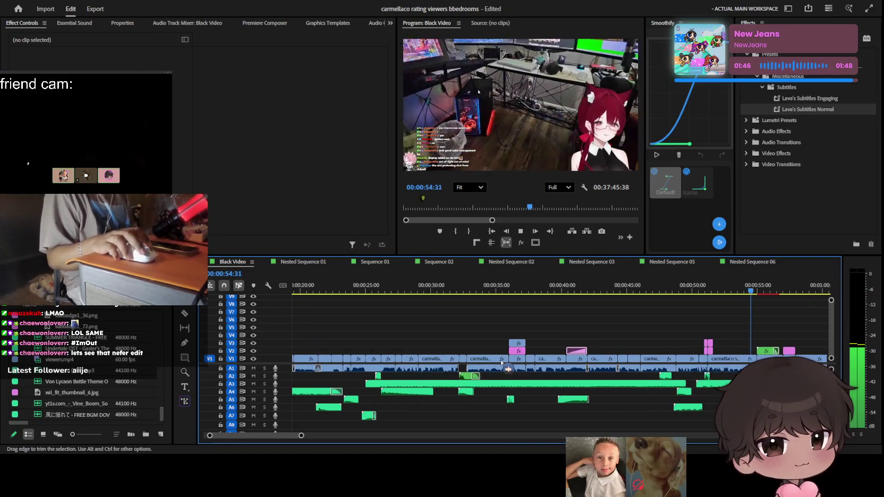
pyautogui.scroll(-3, 501, 363)
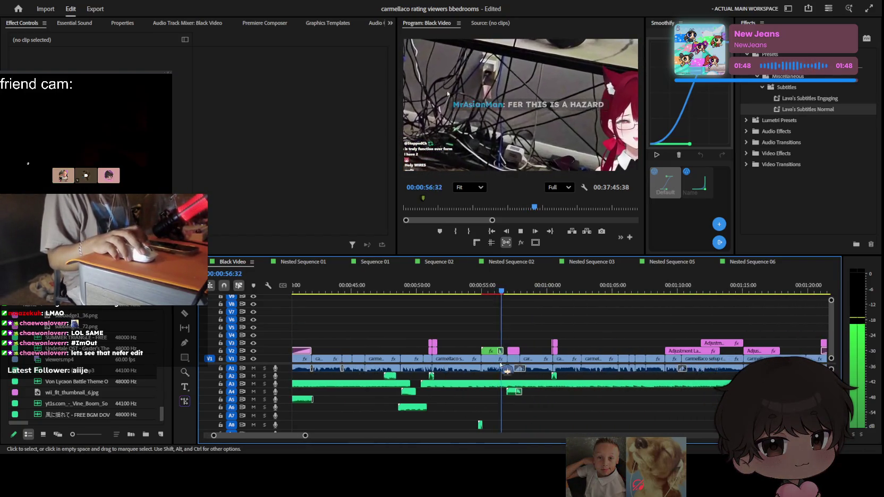
pyautogui.scroll(2, 497, 362)
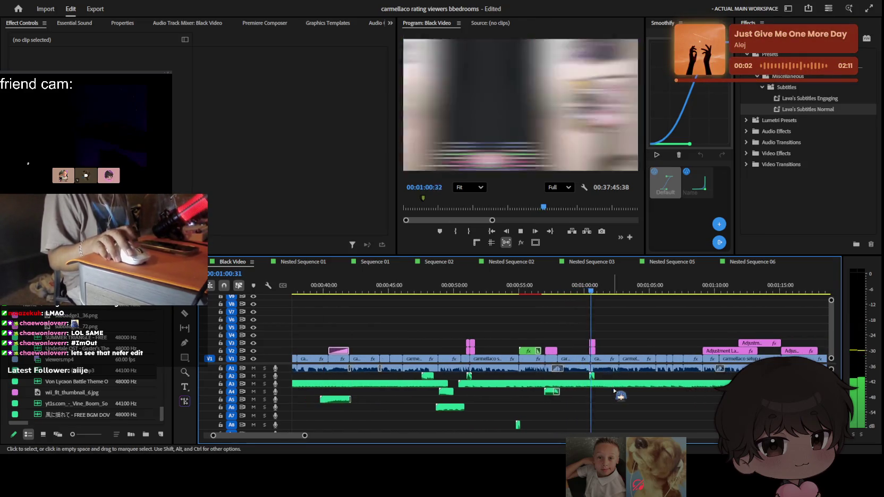
pyautogui.scroll(-2, 618, 392)
pyautogui.scroll(1, 615, 393)
pyautogui.scroll(1, 619, 391)
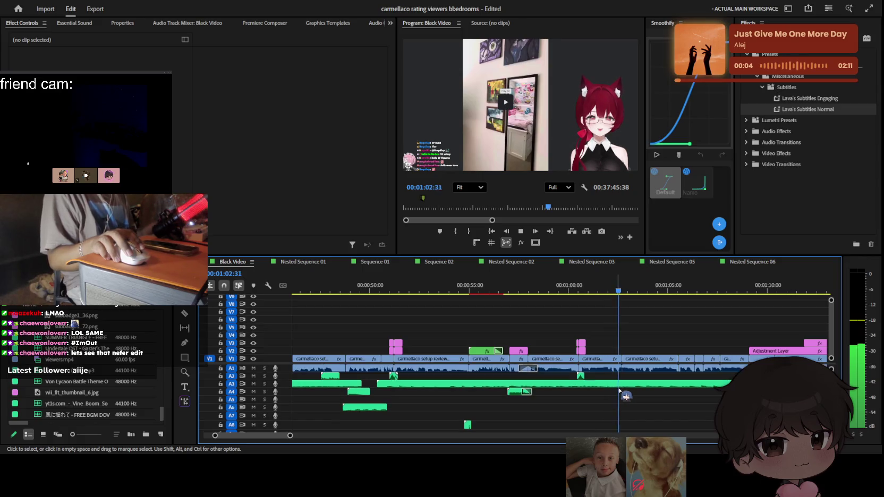
pyautogui.hscroll(2, 622, 395)
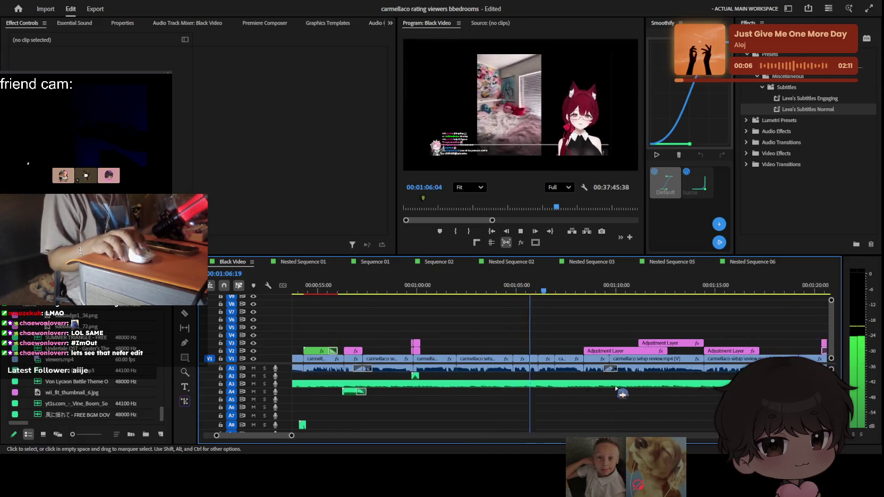
pyautogui.hscroll(2, 622, 394)
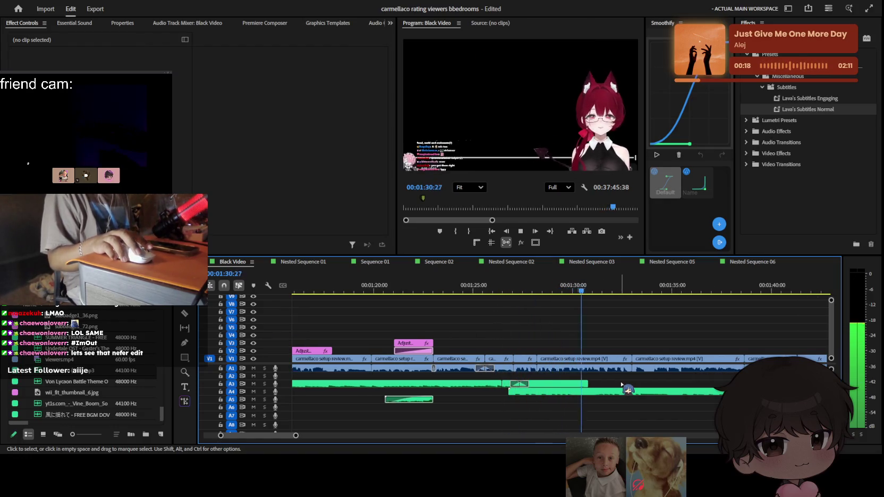
pyautogui.press('-')
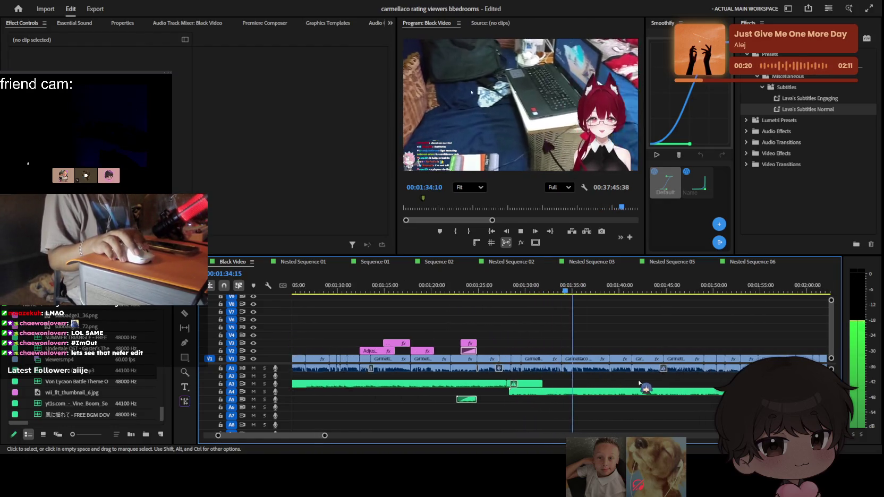
pyautogui.press('-')
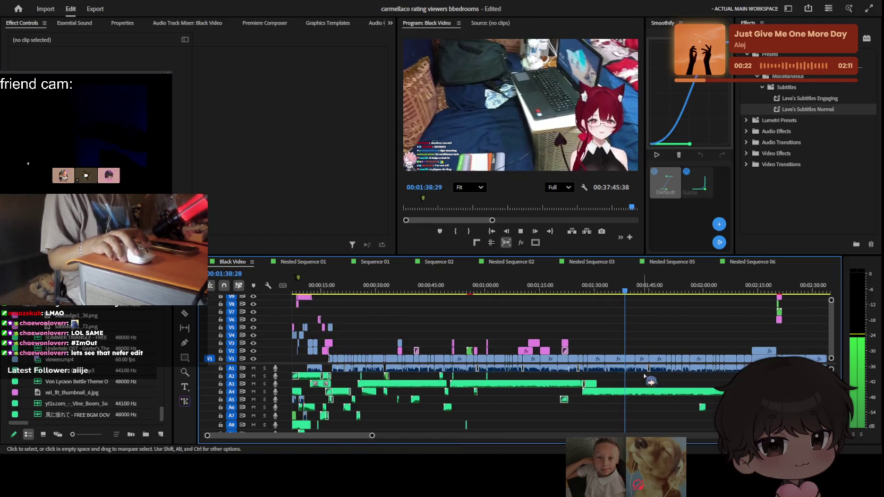
pyautogui.press('space')
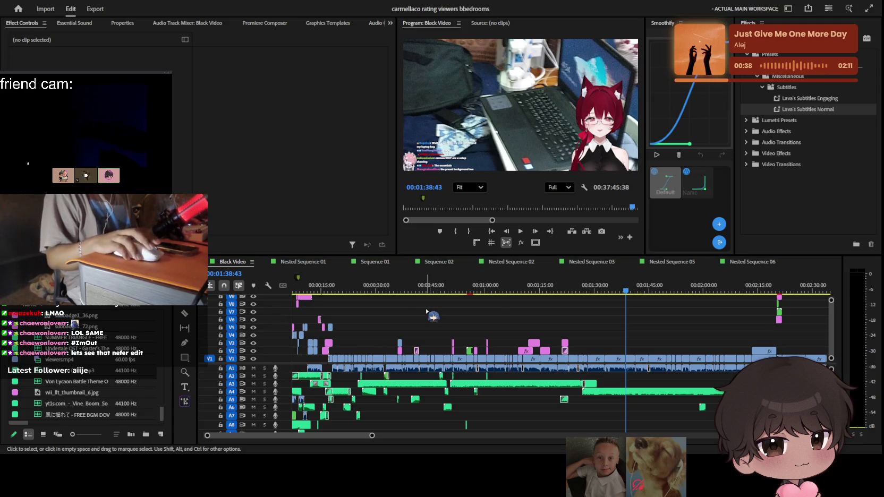
# Set the Program monitor preview resolution to 1/4 and replay the edit from about 1:09
pyautogui.moveTo(559, 300); pyautogui.dragTo(517, 297)
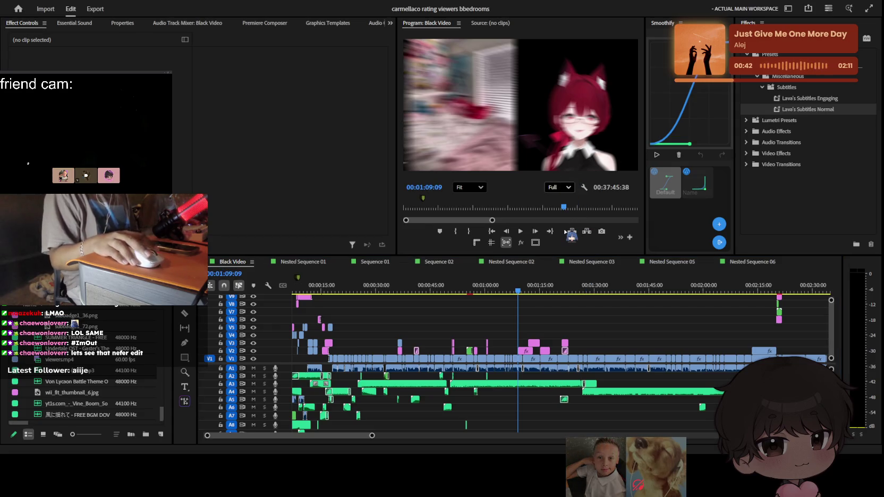
pyautogui.click(571, 237)
pyautogui.press('space')
pyautogui.scroll(3, 588, 340)
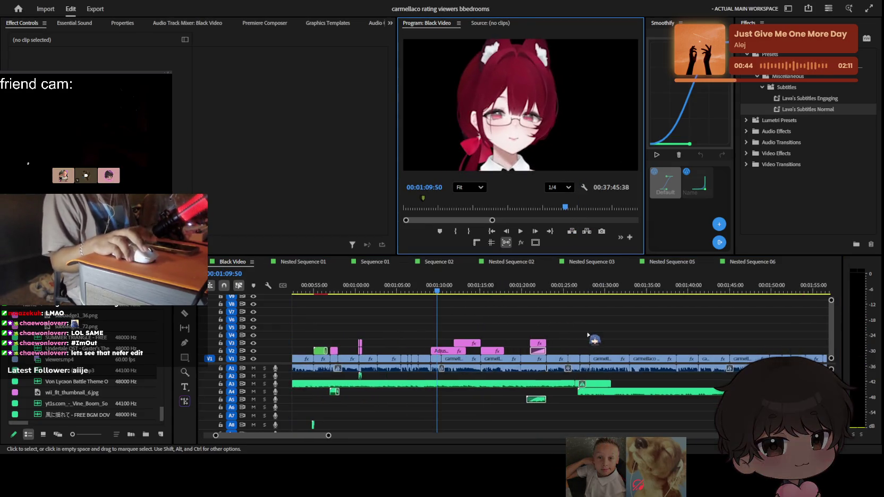
pyautogui.press('space')
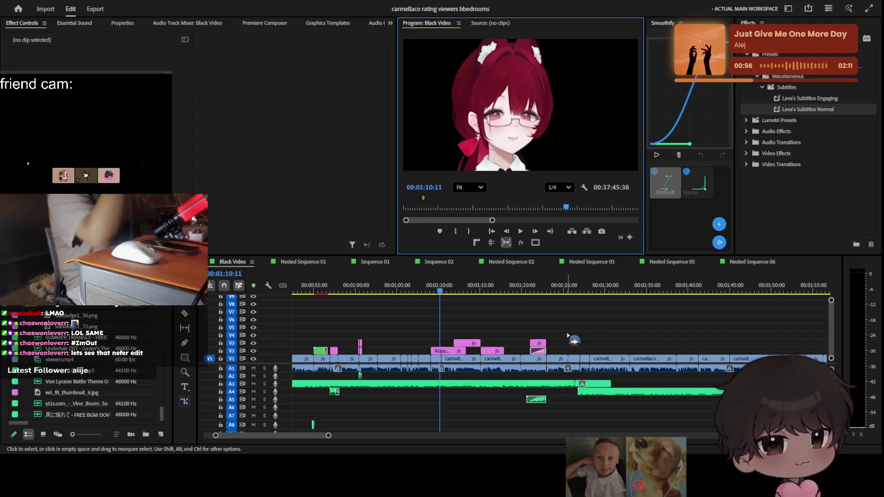
pyautogui.click(533, 317)
pyautogui.press('space')
pyautogui.scroll(5, 628, 350)
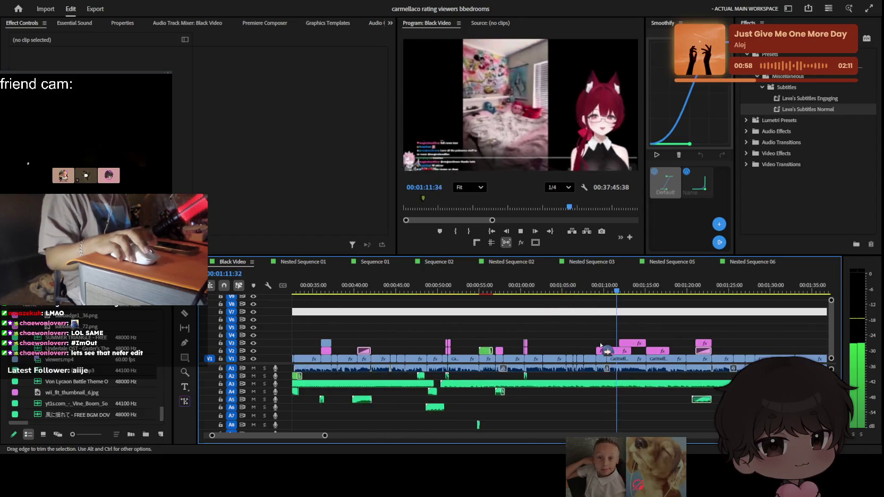
# Move the playhead to about 1:30 and play through the edit toward 2:10
pyautogui.scroll(-2, 628, 349)
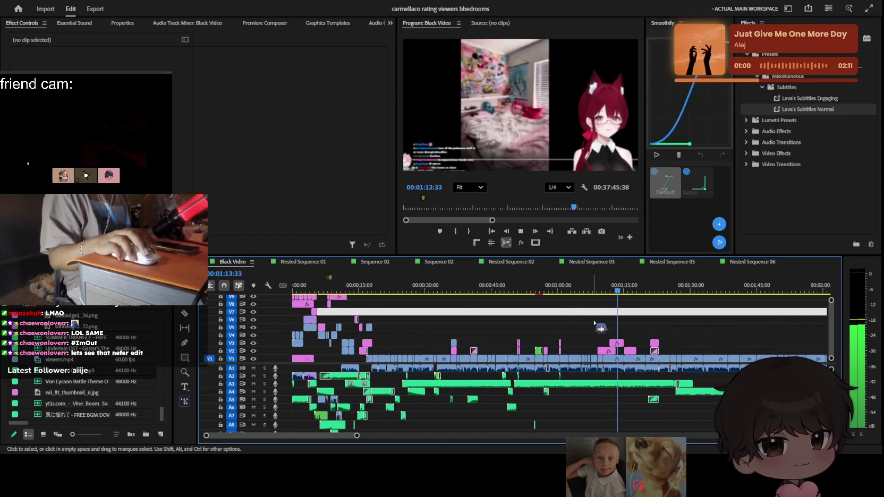
pyautogui.moveTo(663, 290); pyautogui.dragTo(695, 291)
pyautogui.scroll(3, 680, 365)
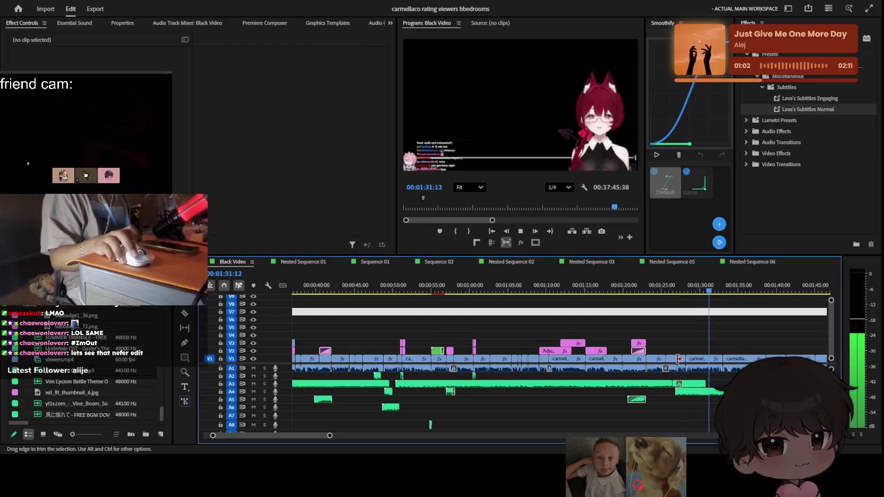
pyautogui.scroll(-4, 637, 357)
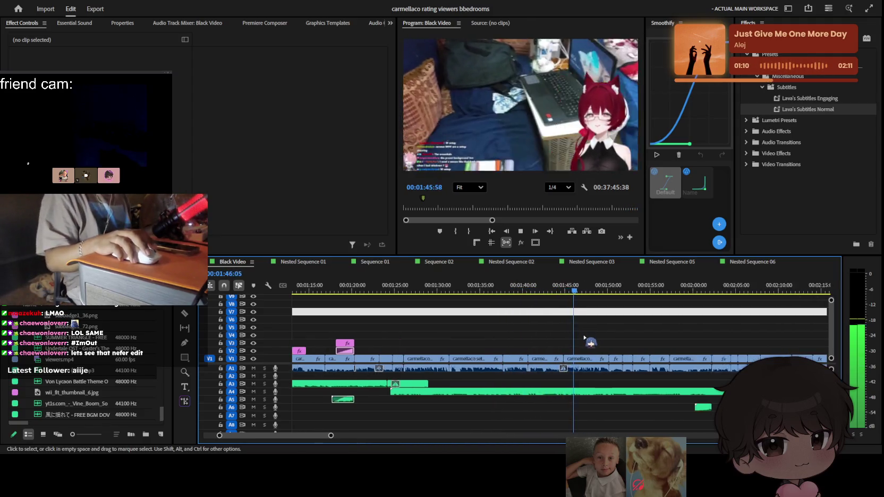
pyautogui.scroll(1, 589, 336)
pyautogui.scroll(1, 584, 340)
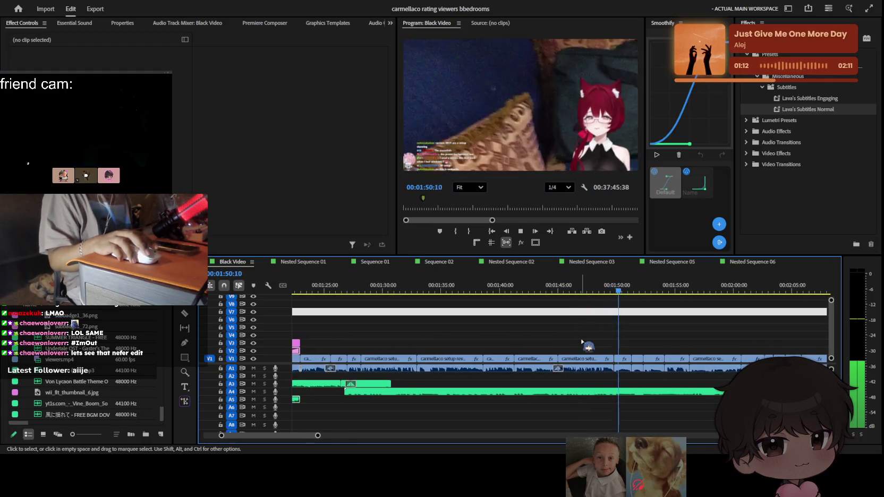
pyautogui.scroll(-1, 583, 342)
pyautogui.scroll(-1, 582, 343)
pyautogui.scroll(-1, 582, 344)
pyautogui.scroll(1, 582, 345)
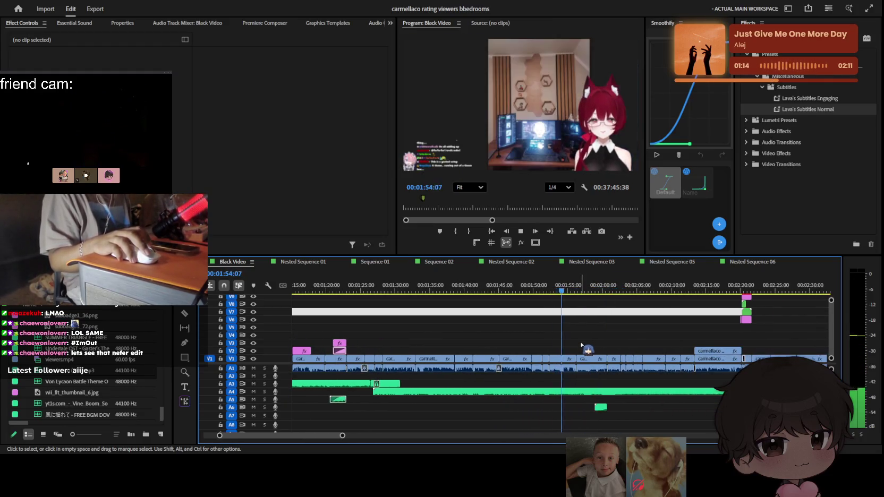
pyautogui.scroll(1, 581, 345)
pyautogui.scroll(1, 581, 345)
pyautogui.scroll(1, 581, 346)
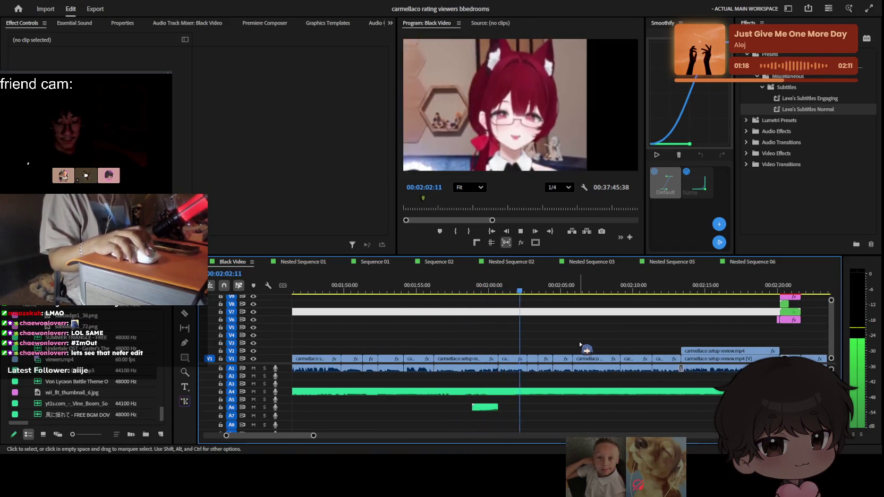
pyautogui.scroll(2, 580, 345)
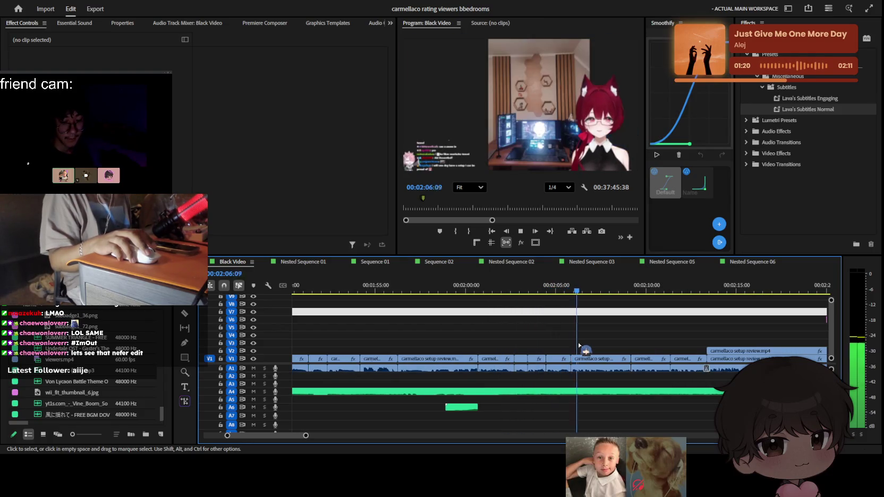
pyautogui.scroll(1, 579, 345)
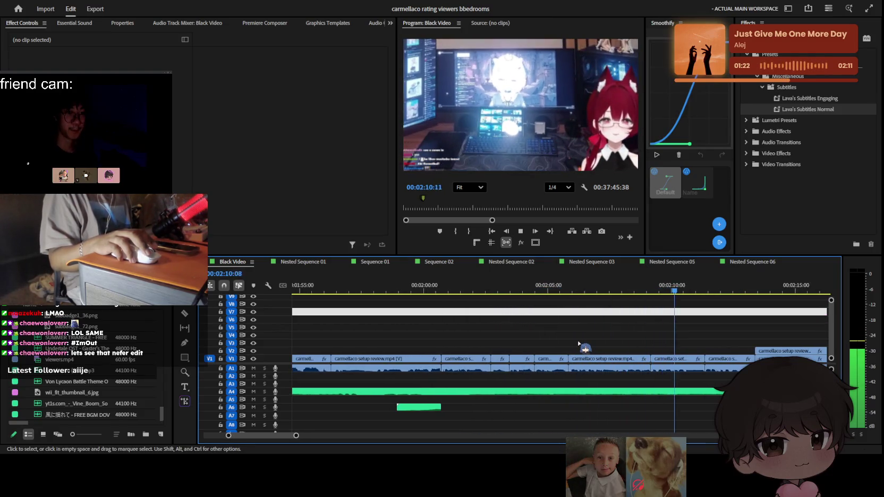
pyautogui.scroll(1, 580, 345)
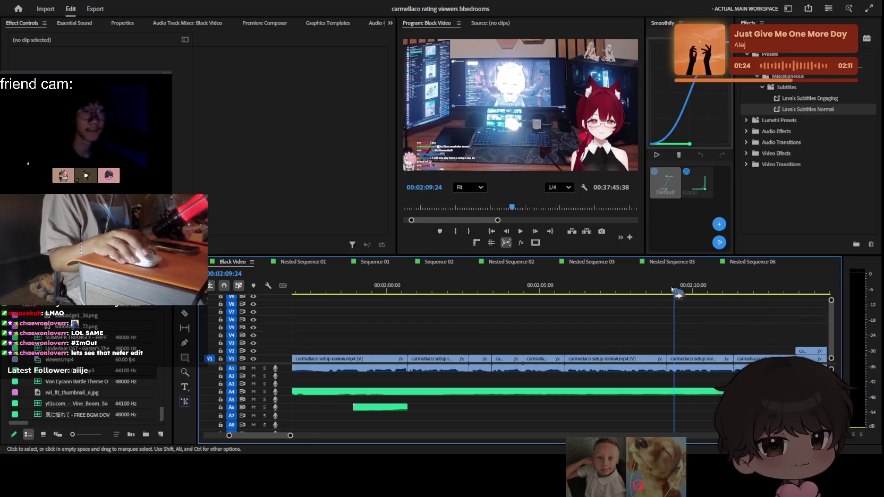
# Increase the setup-review clip's Scale at 2:10 in Effect Controls to punch in, then deselect it
pyautogui.click(691, 360)
pyautogui.moveTo(101, 80)
pyautogui.mouseDown()
pyautogui.moveTo(114, 79)
pyautogui.moveTo(112, 70)
pyautogui.mouseUp()
pyautogui.press('space')
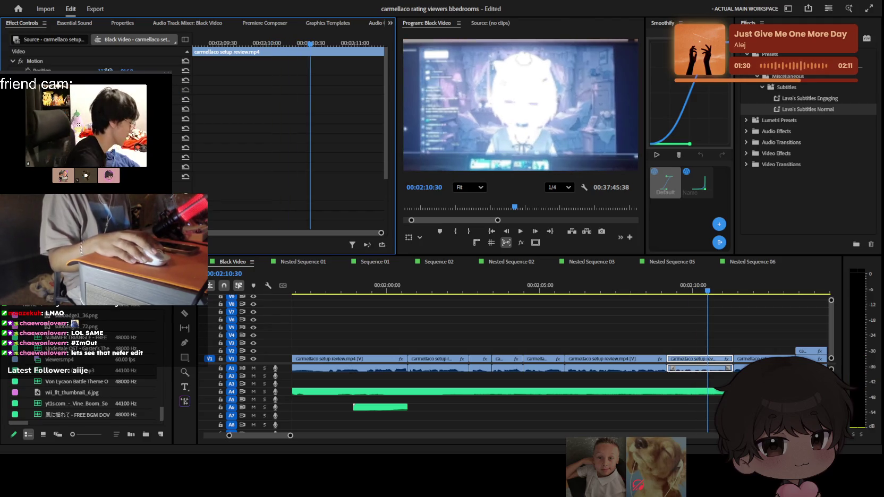
pyautogui.click(685, 328)
pyautogui.press('-')
pyautogui.press('-')
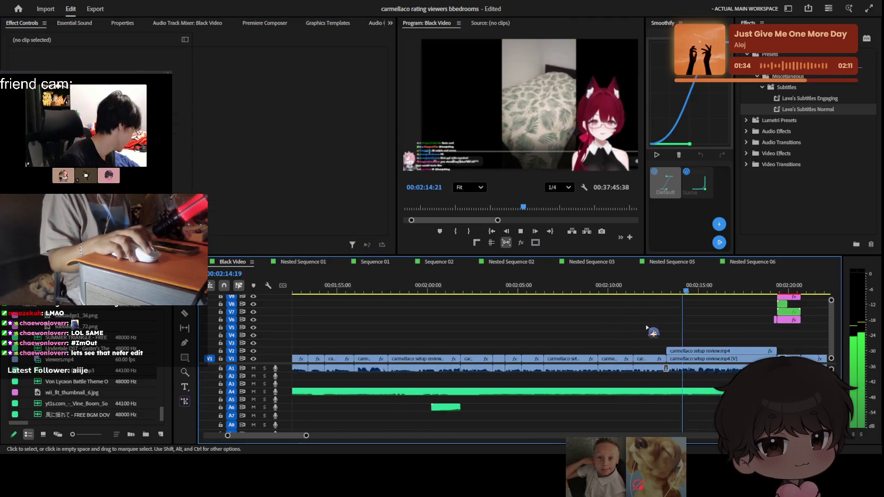
# Move the Vine Boom sound effect on A3 earlier onto the cut near 2:20
pyautogui.press('-')
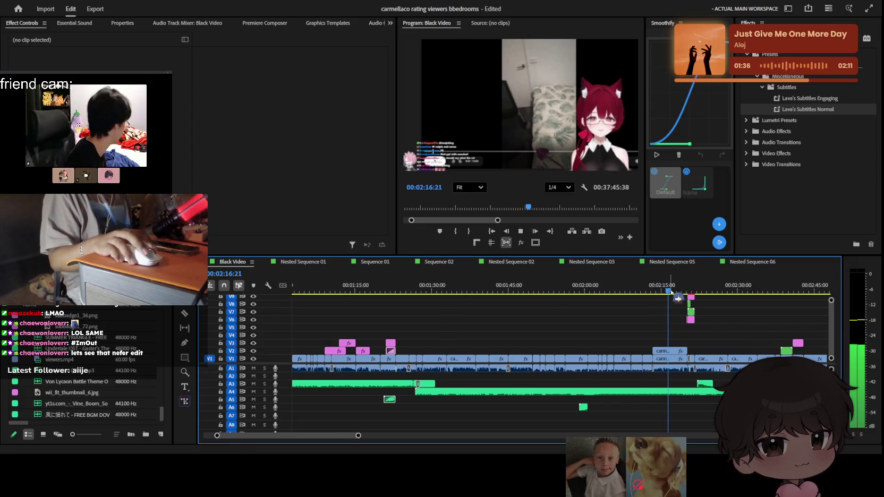
pyautogui.press('=')
pyautogui.press('=')
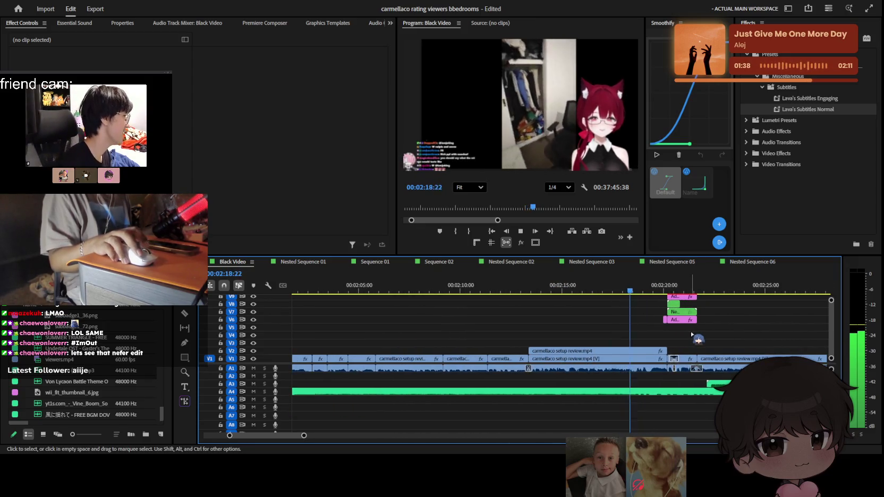
pyautogui.press('=')
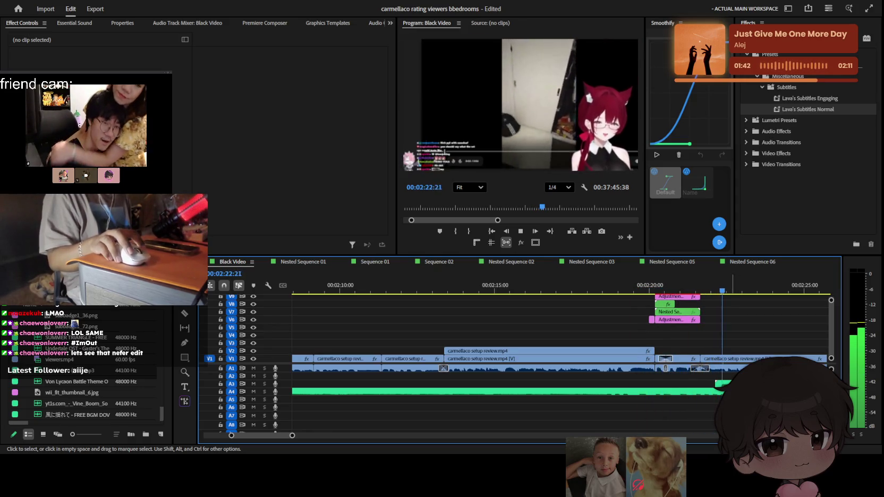
pyautogui.moveTo(738, 387); pyautogui.dragTo(681, 389)
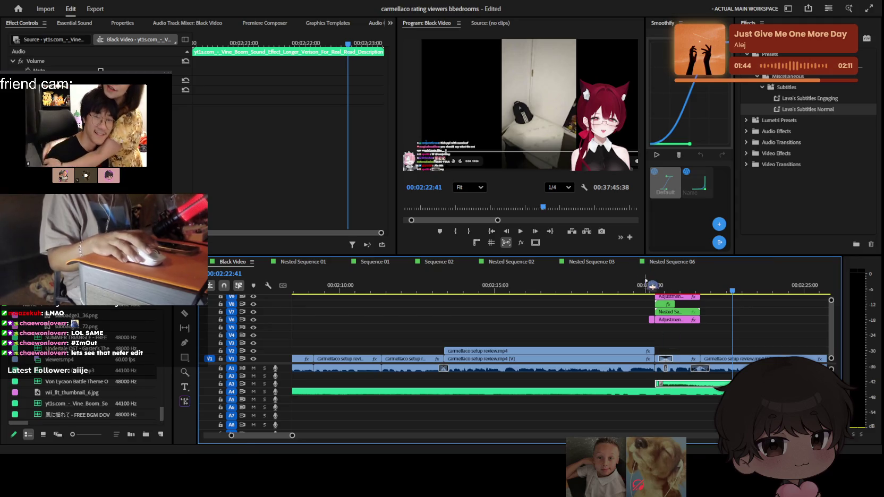
# Replay the 2:20 cut to check the Vine Boom timing, then deselect the clip
pyautogui.press('=')
pyautogui.press('space')
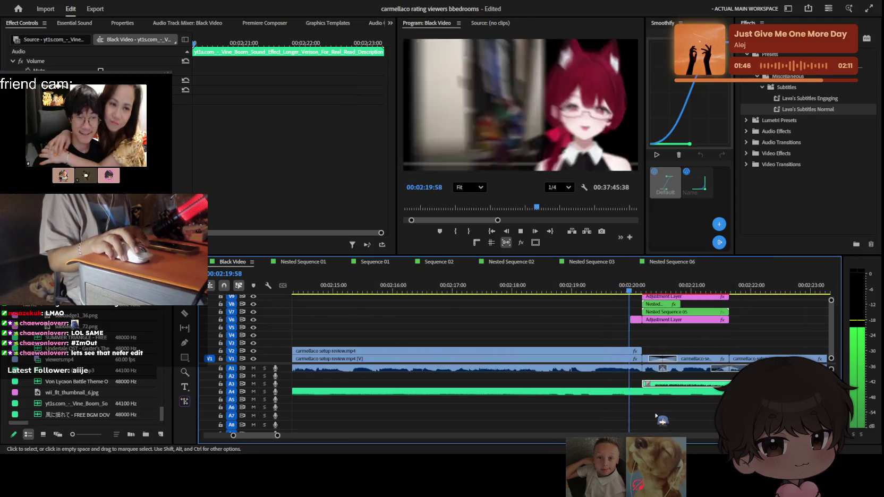
pyautogui.press('space')
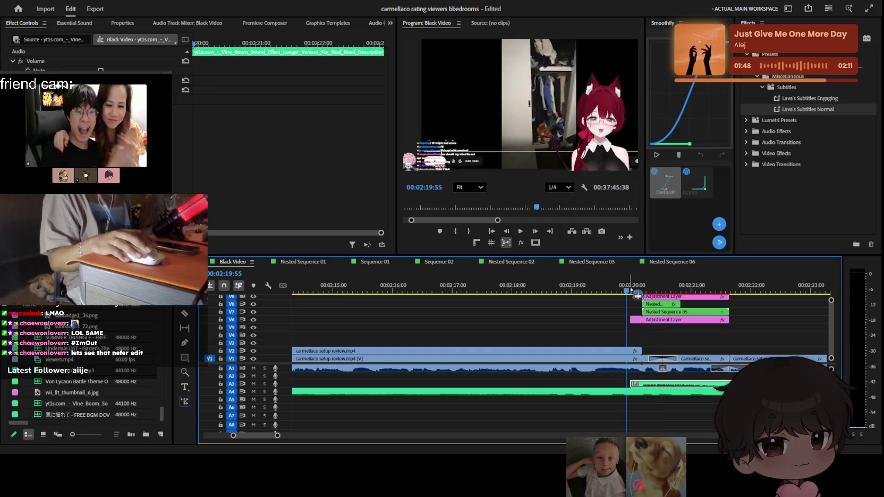
pyautogui.press('-')
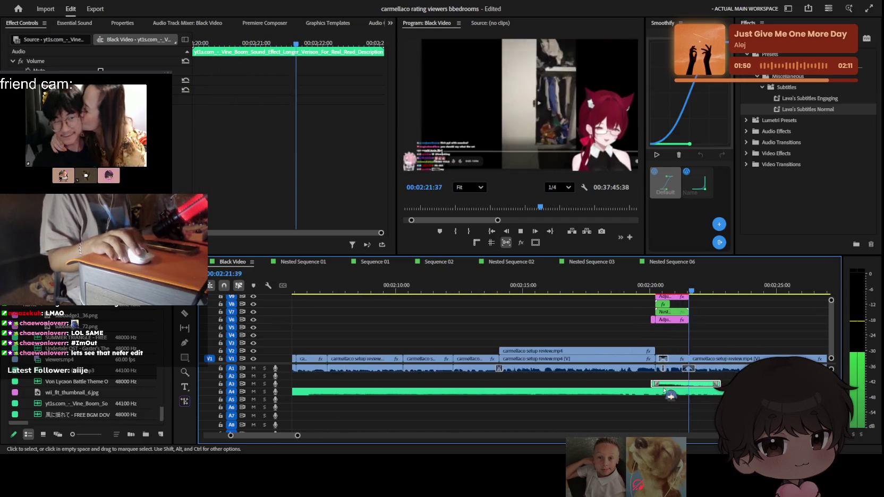
pyautogui.click(722, 345)
pyautogui.press('-')
pyautogui.press('-')
pyautogui.press('-')
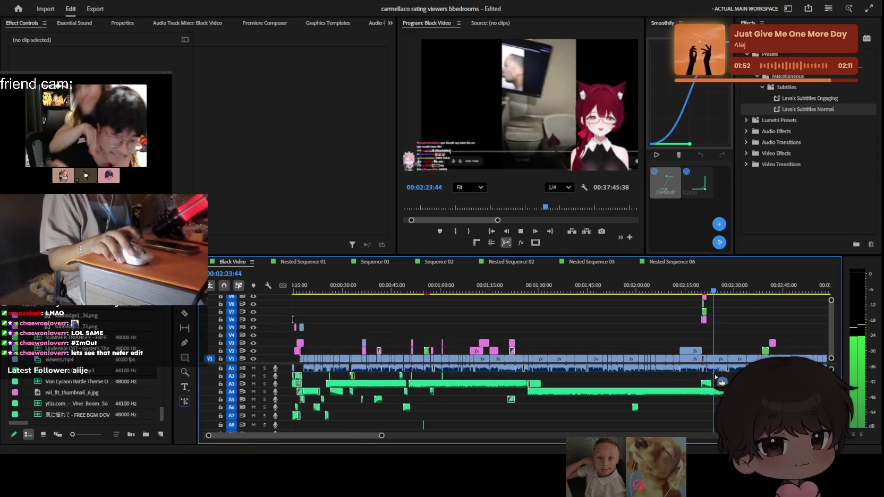
pyautogui.moveTo(624, 283); pyautogui.dragTo(633, 282)
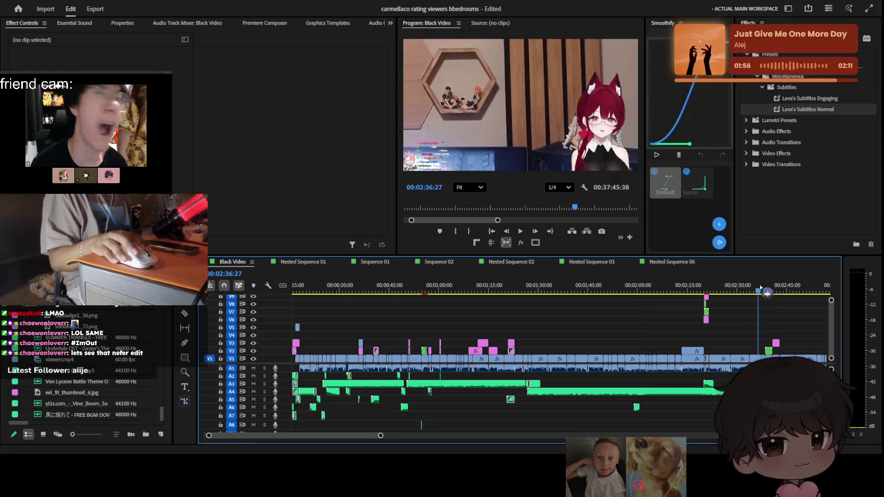
pyautogui.press('space')
pyautogui.press('=')
pyautogui.press('=')
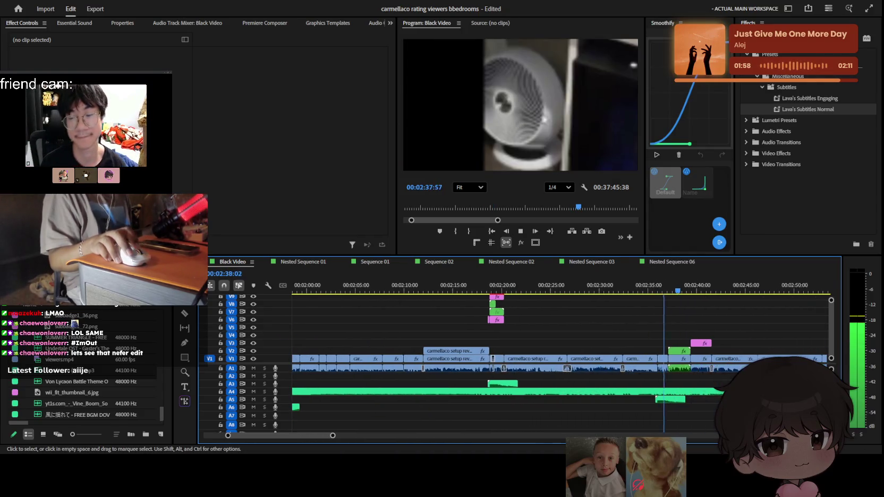
pyautogui.scroll(-1, 661, 371)
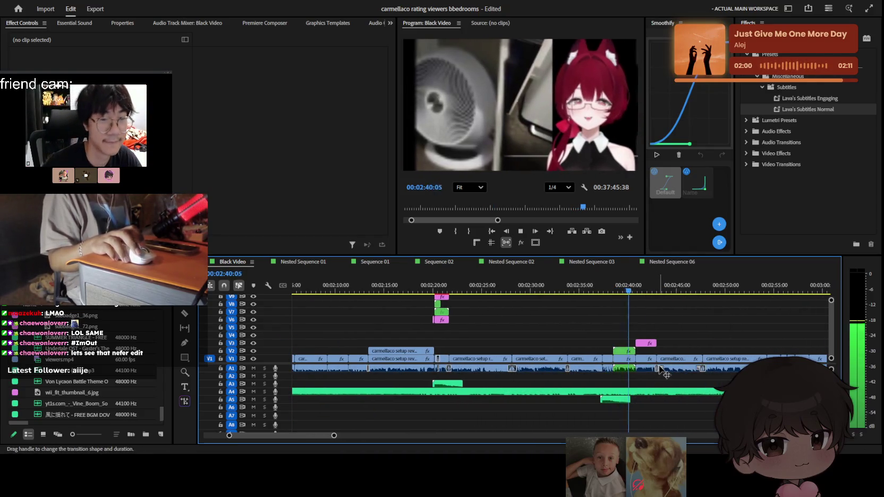
pyautogui.scroll(-1, 661, 372)
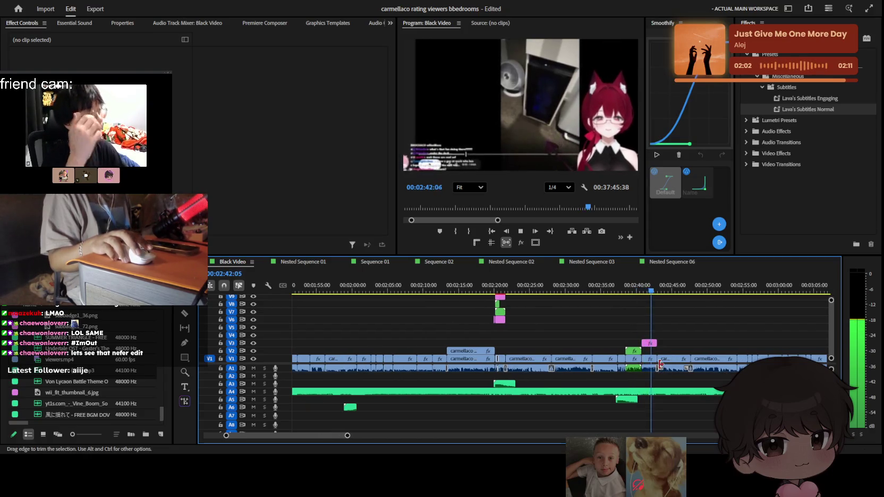
pyautogui.scroll(-2, 660, 364)
pyautogui.scroll(-2, 661, 367)
pyautogui.scroll(-2, 664, 369)
pyautogui.scroll(-1, 667, 372)
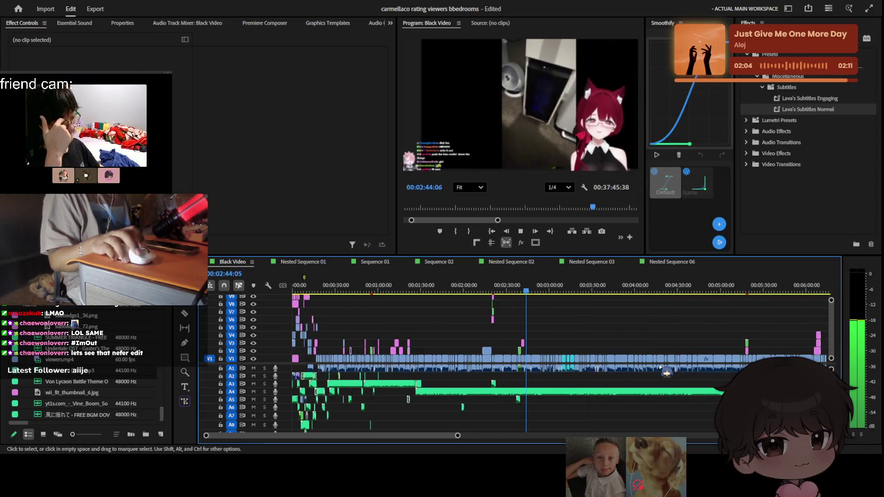
pyautogui.scroll(2, 637, 369)
pyautogui.scroll(2, 584, 367)
pyautogui.scroll(2, 522, 362)
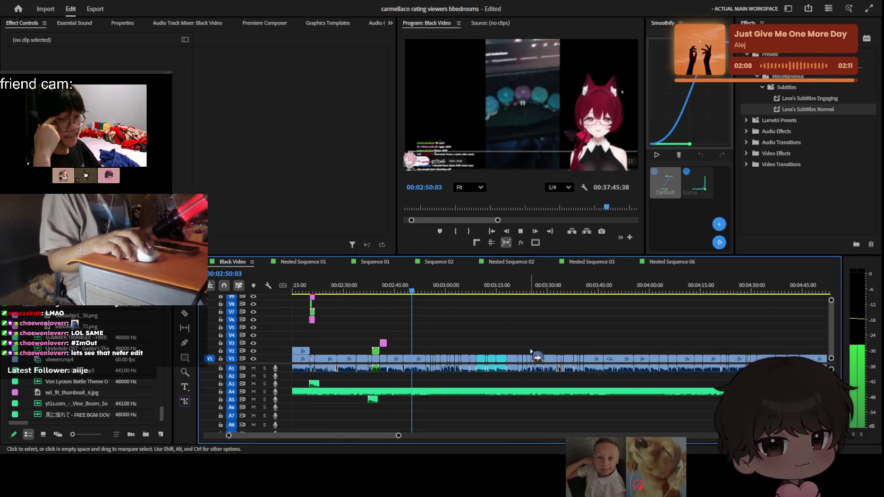
pyautogui.scroll(2, 452, 355)
pyautogui.scroll(2, 424, 355)
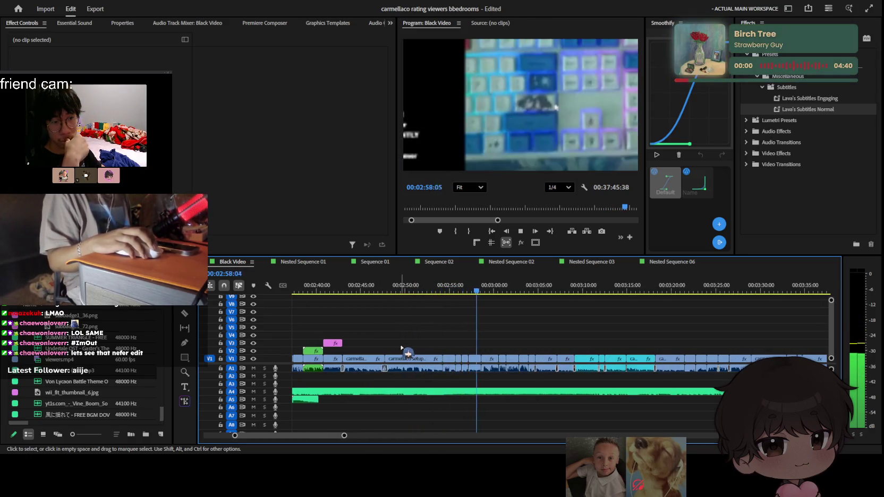
pyautogui.scroll(1, 420, 352)
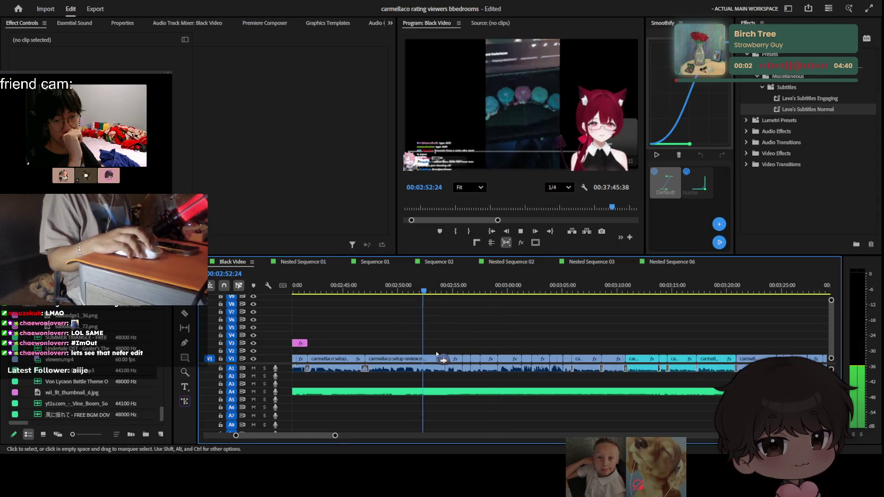
pyautogui.scroll(1, 437, 354)
pyautogui.click(434, 370)
# Razor the carmellaco setup review clip at 2:56:29 and delete the unwanted piece
pyautogui.scroll(1, 445, 368)
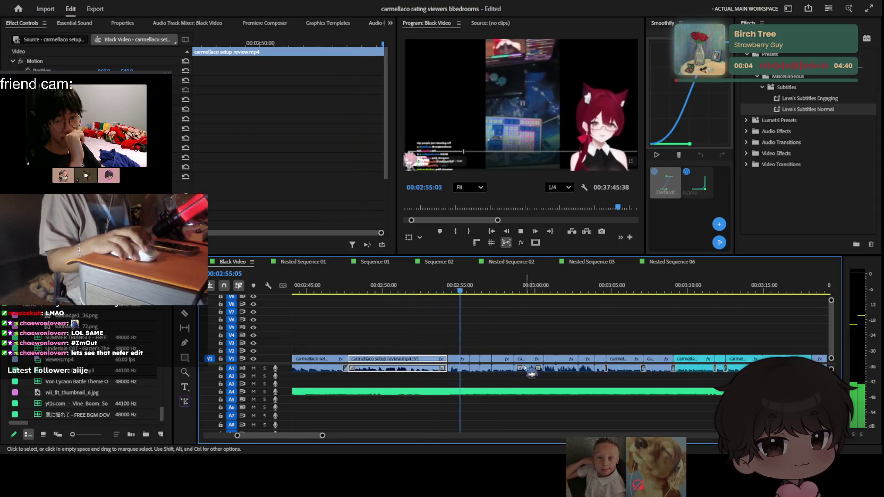
pyautogui.press('space')
pyautogui.scroll(1, 410, 339)
pyautogui.press('space')
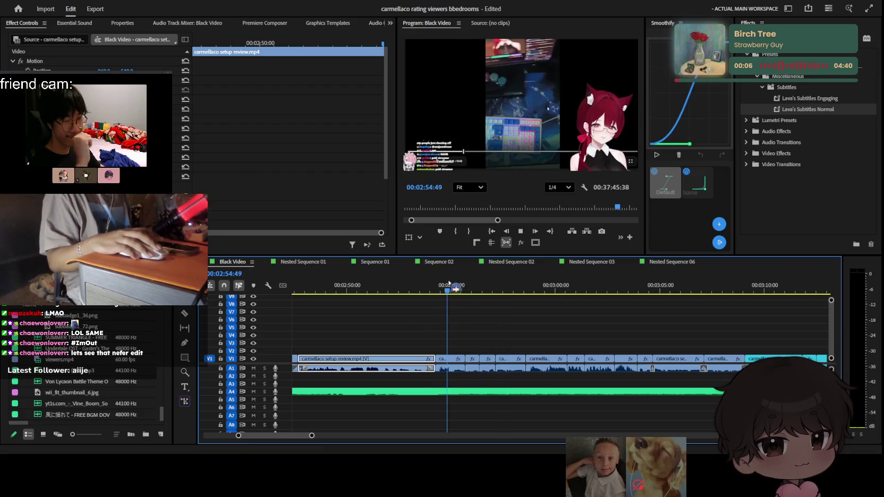
pyautogui.press('c')
pyautogui.keyDown('shift'); pyautogui.click(468, 360); pyautogui.keyUp('shift')
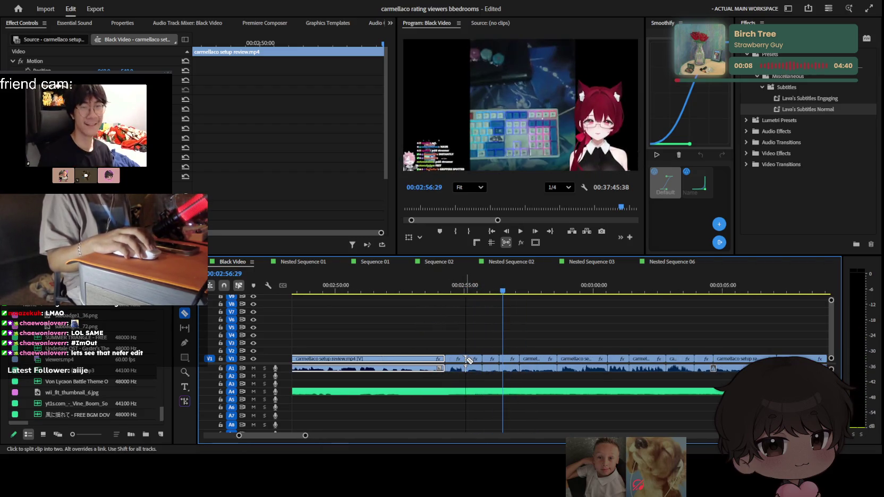
pyautogui.press('Delete')
# Ripple delete the empty gap so the later clips close up
pyautogui.scroll(2, 456, 344)
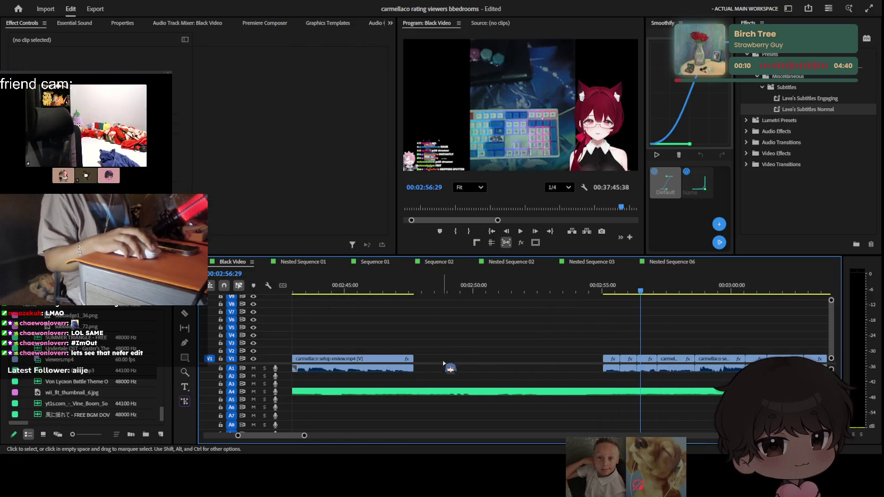
pyautogui.click(444, 360)
pyautogui.press('Delete')
pyautogui.scroll(-2, 452, 362)
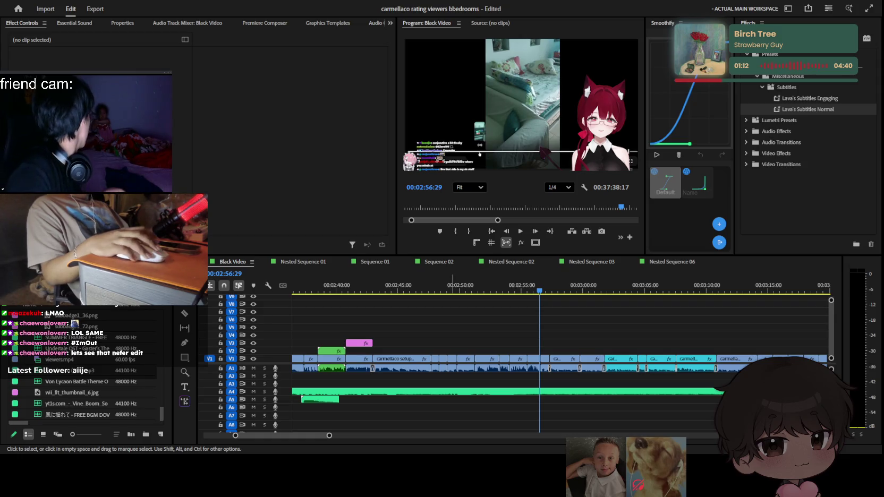
pyautogui.click(482, 270)
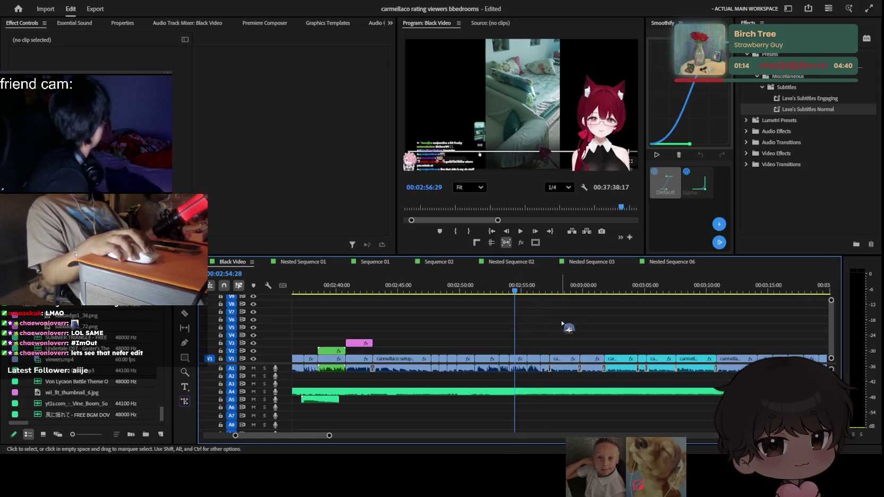
# Replay the trimmed section from about 2:50 and again from 2:44
pyautogui.scroll(2, 571, 362)
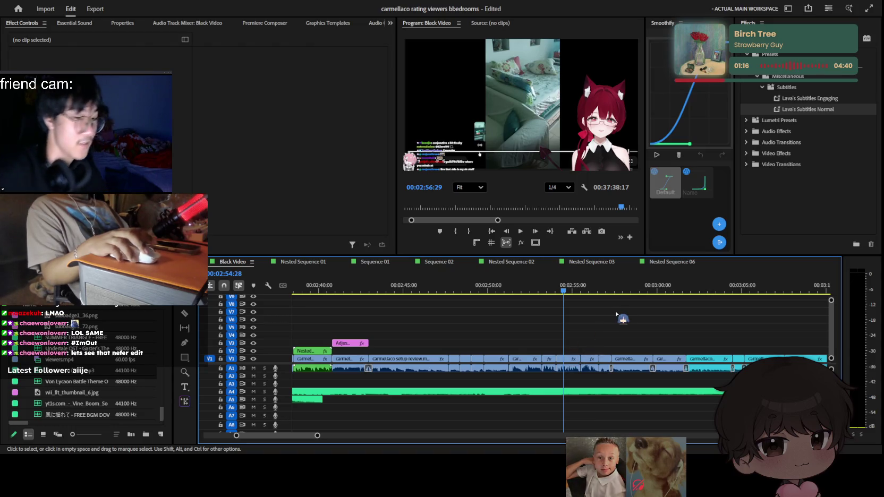
pyautogui.press('space')
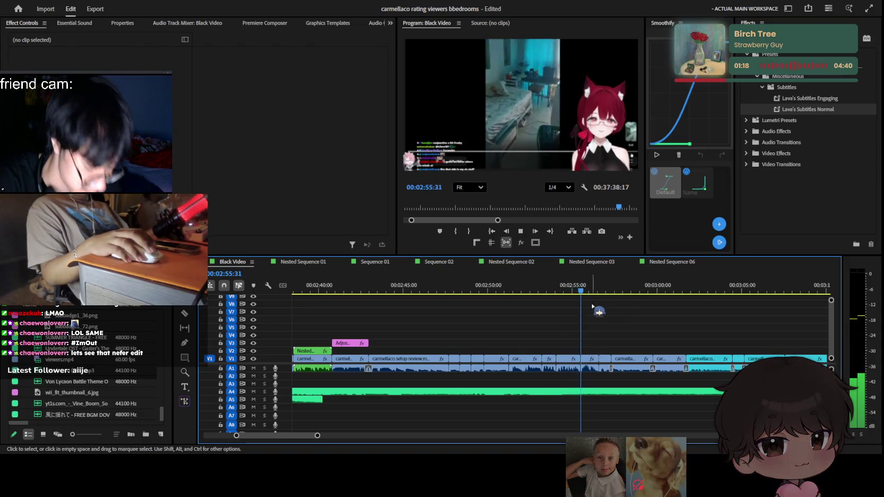
pyautogui.click(490, 291)
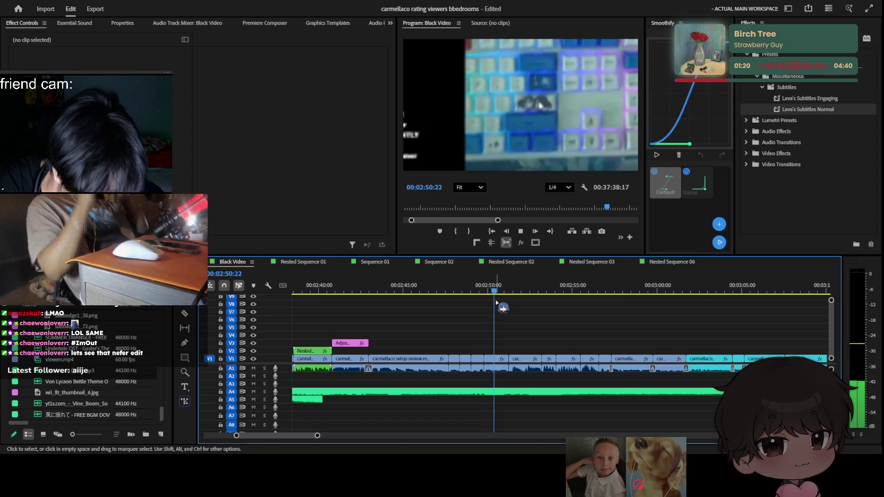
pyautogui.press('space')
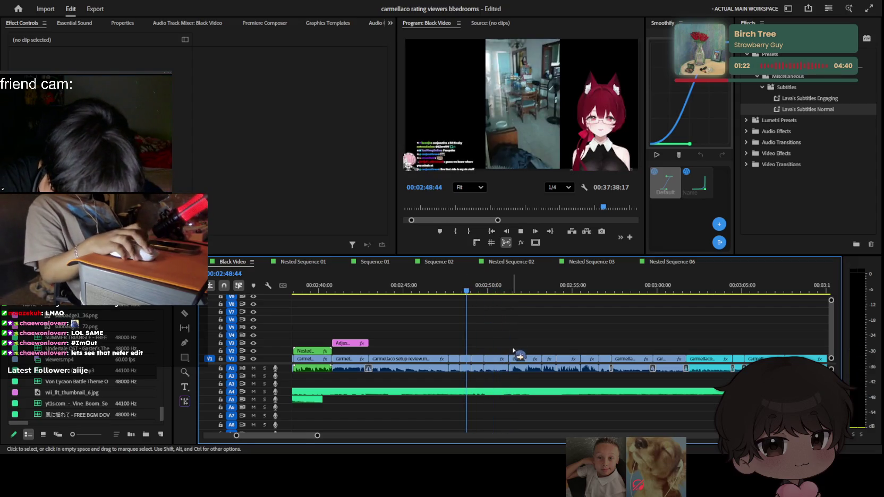
pyautogui.press('=')
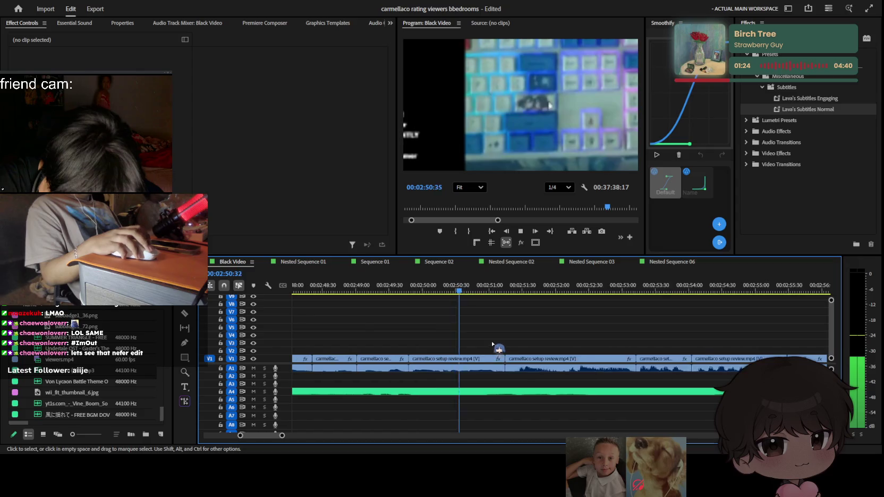
pyautogui.press('space')
pyautogui.press('-')
pyautogui.moveTo(439, 290); pyautogui.dragTo(271, 291)
pyautogui.press('-')
pyautogui.press('space')
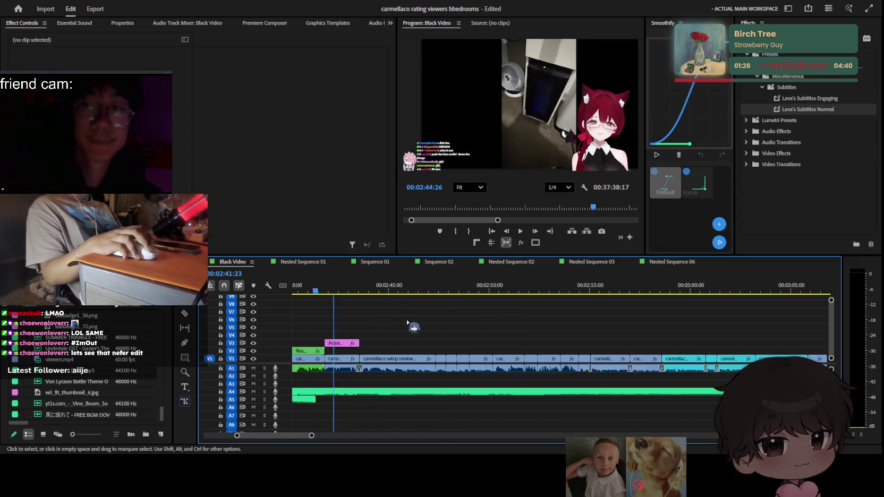
# Zoom in on the 2:45–3:05 section and scroll through the tracks to inspect the cut
pyautogui.press('=')
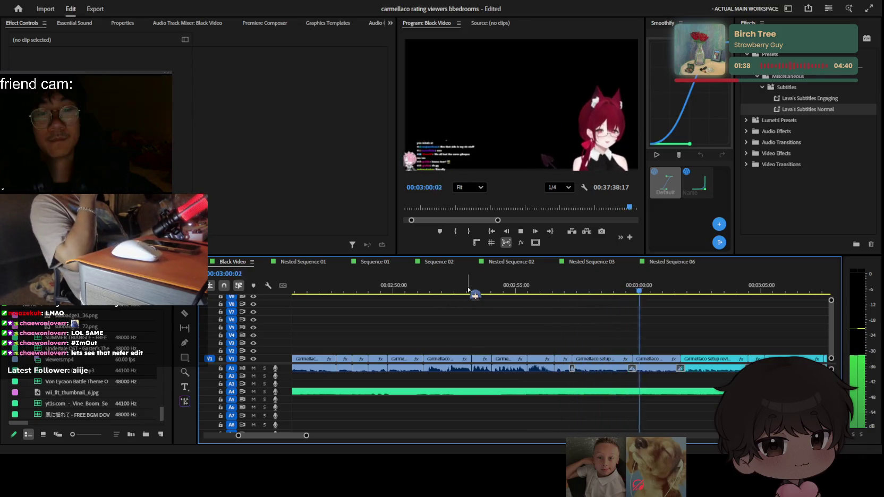
pyautogui.press('space')
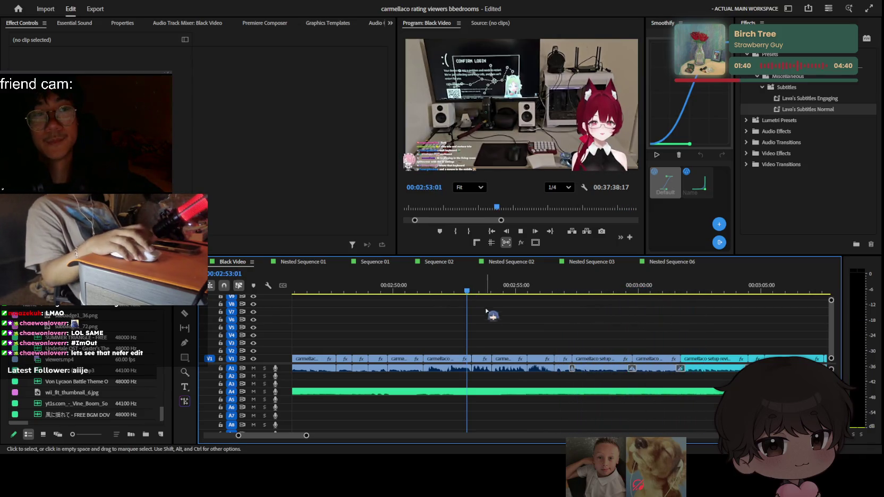
pyautogui.scroll(2, 499, 337)
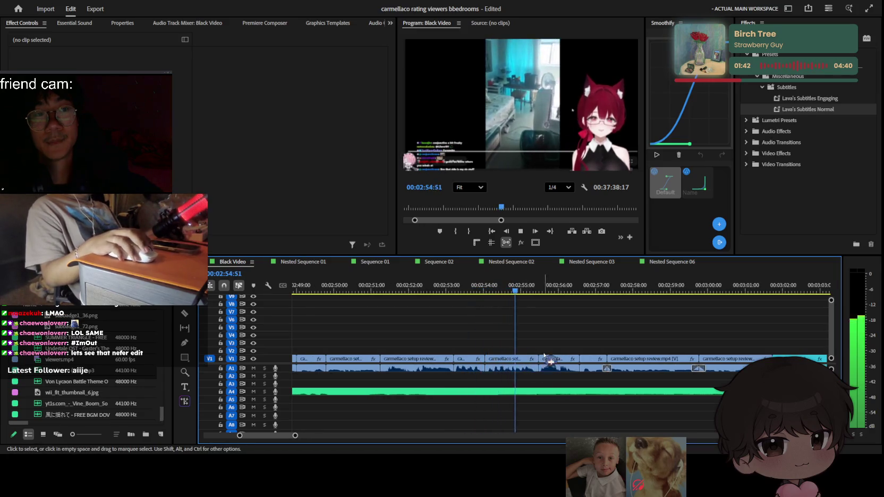
pyautogui.scroll(-3, 499, 351)
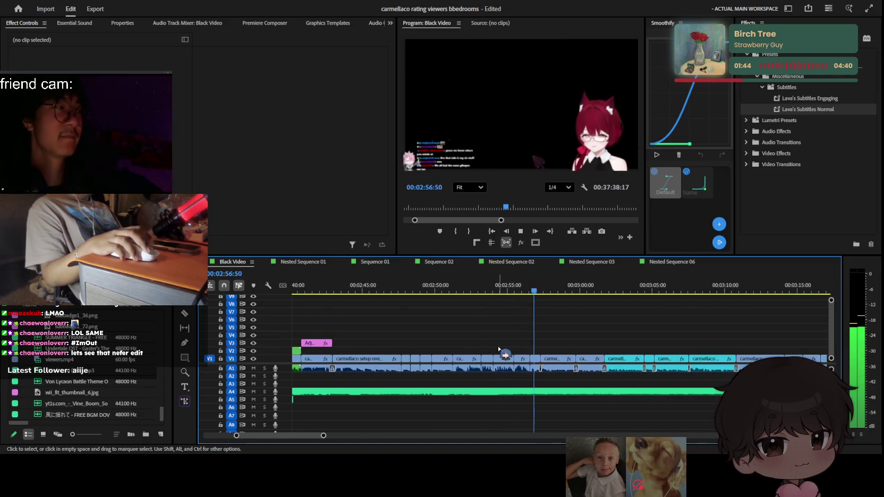
pyautogui.scroll(-1, 498, 349)
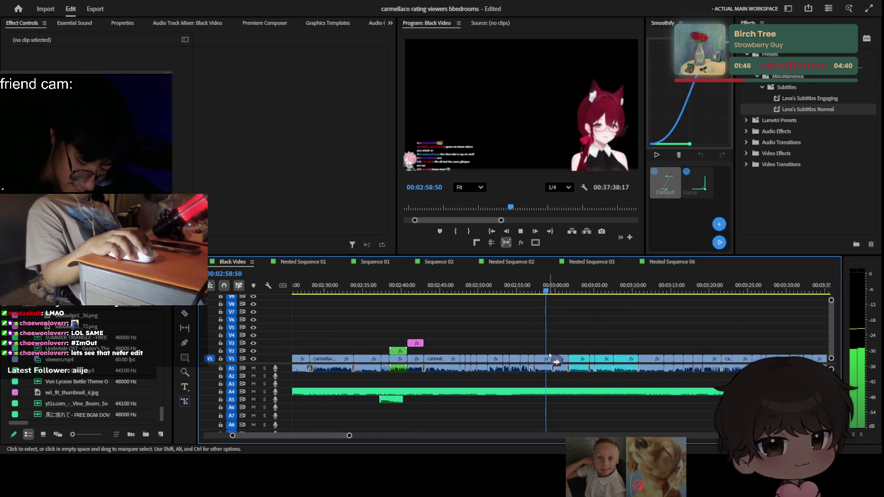
pyautogui.scroll(2, 553, 355)
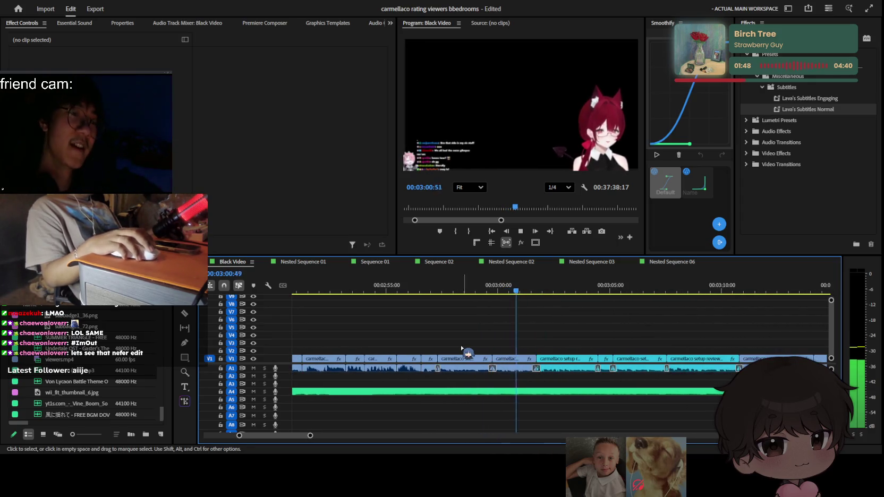
pyautogui.scroll(-2, 470, 352)
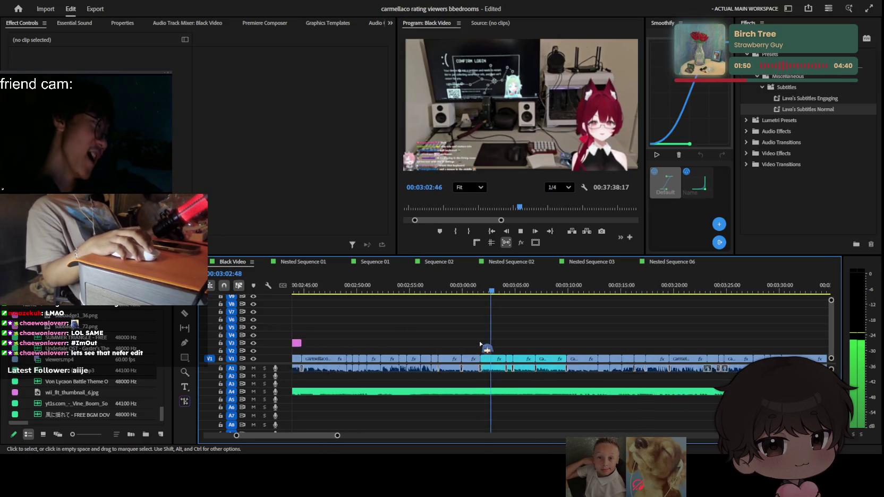
pyautogui.scroll(-1, 480, 350)
pyautogui.scroll(-1, 485, 346)
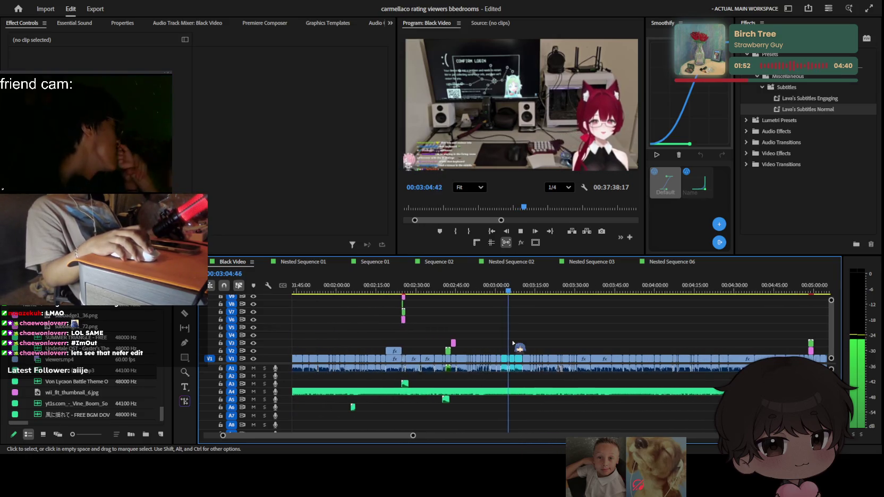
pyautogui.scroll(-1, 478, 351)
pyautogui.scroll(-1, 414, 382)
pyautogui.moveTo(410, 388); pyautogui.dragTo(408, 385)
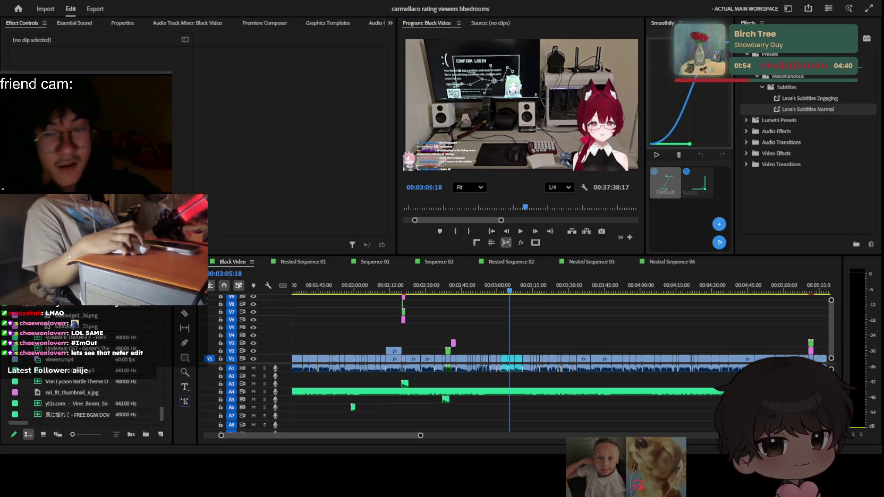
pyautogui.click(525, 300)
pyautogui.scroll(-1, 479, 331)
pyautogui.scroll(-1, 476, 330)
pyautogui.scroll(-1, 473, 330)
pyautogui.scroll(-1, 468, 328)
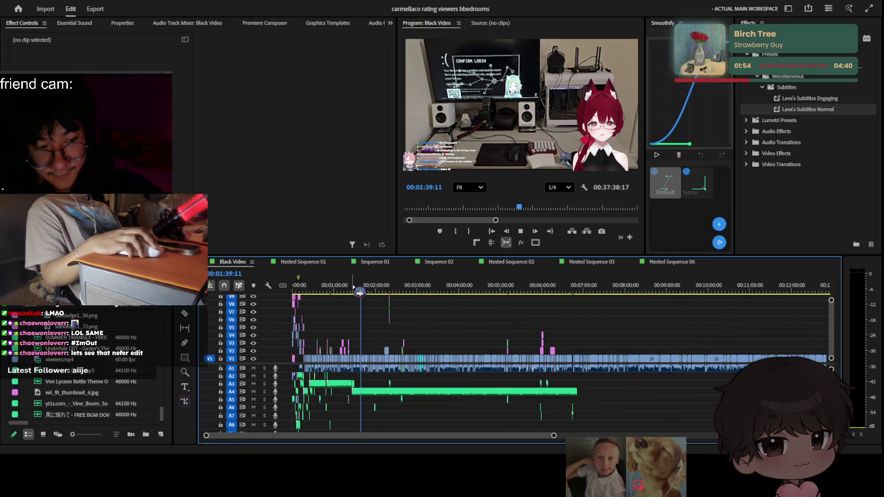
pyautogui.press('Home')
pyautogui.scroll(2, 375, 324)
pyautogui.press('space')
pyautogui.scroll(2, 388, 340)
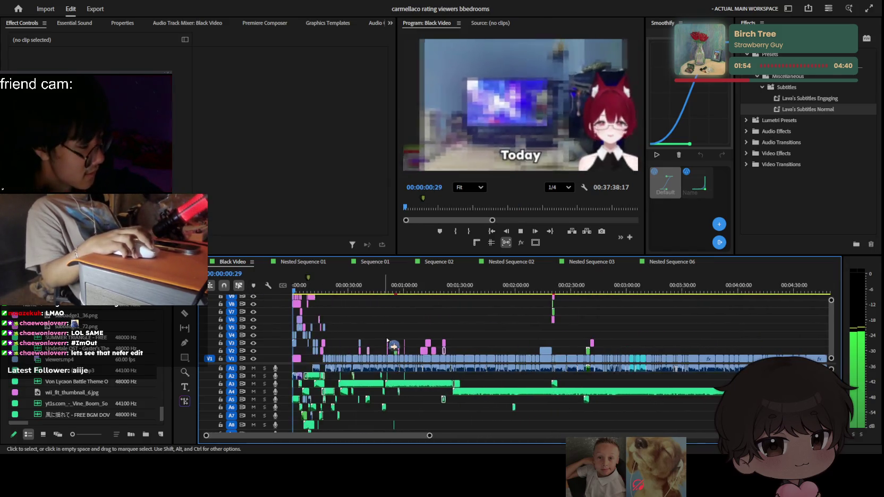
pyautogui.scroll(2, 387, 341)
pyautogui.scroll(1, 389, 334)
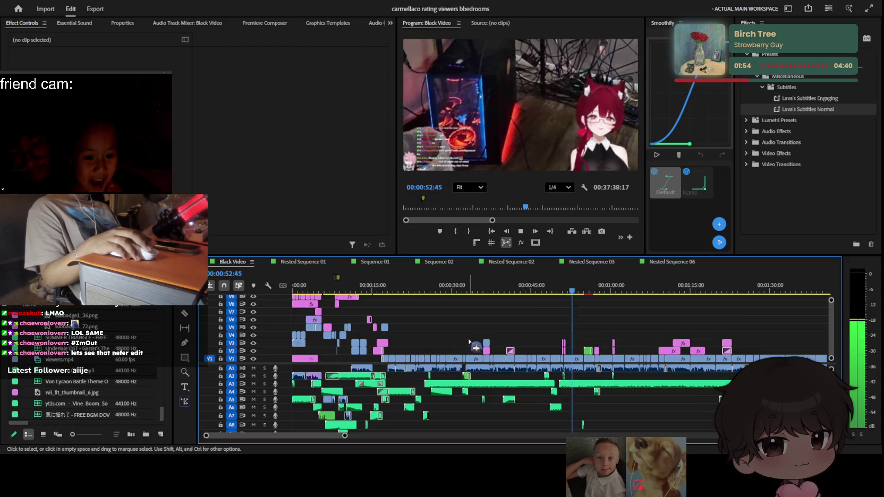
pyautogui.scroll(3, 470, 341)
pyautogui.scroll(2, 448, 342)
pyautogui.scroll(1, 453, 338)
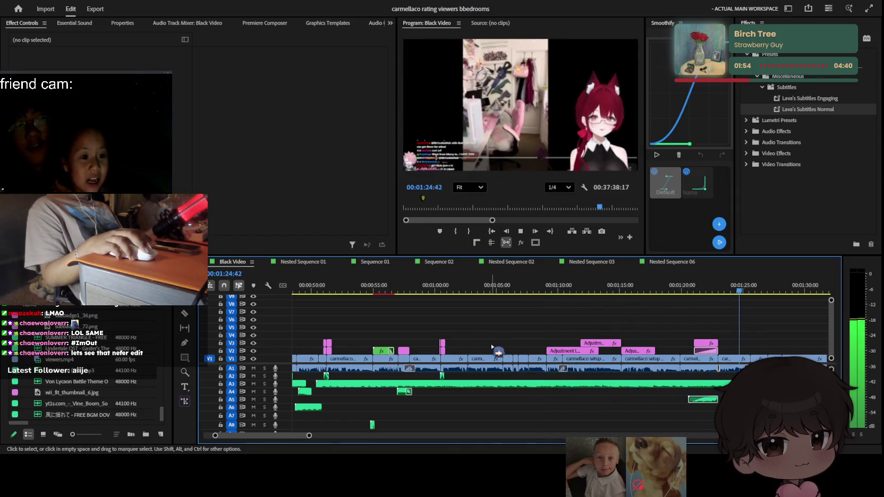
pyautogui.scroll(-1, 494, 349)
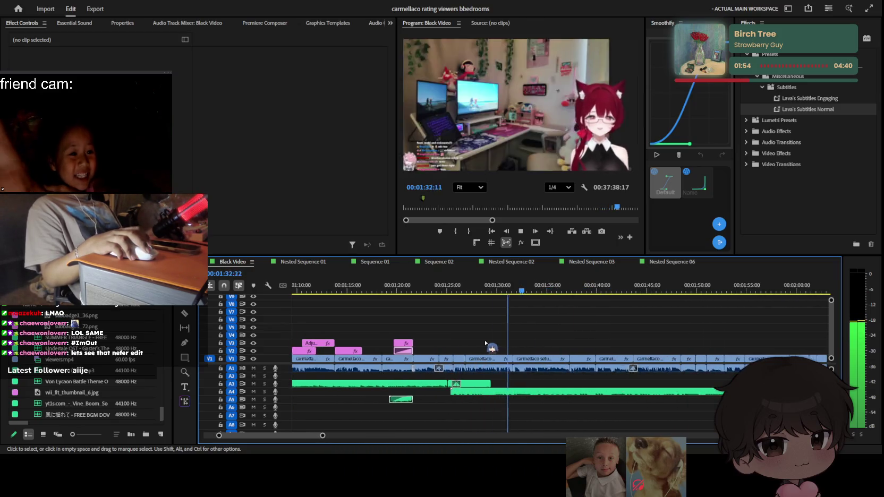
pyautogui.scroll(-2, 491, 348)
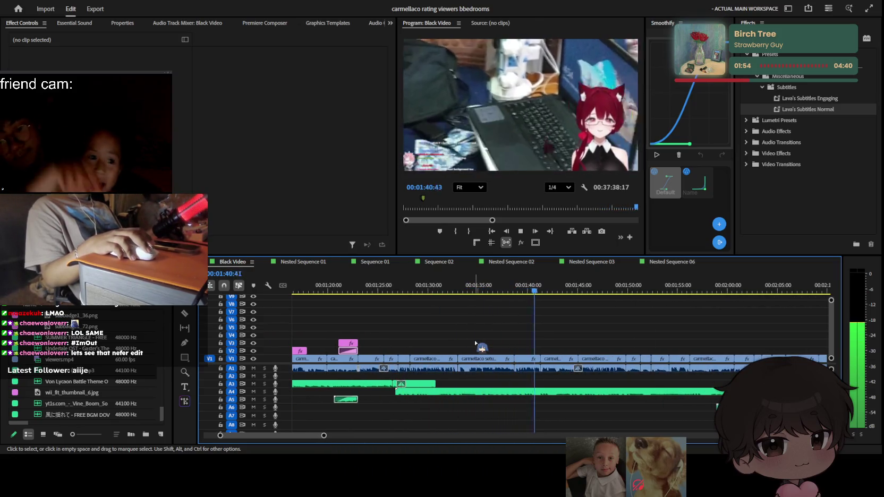
pyautogui.scroll(-1, 476, 343)
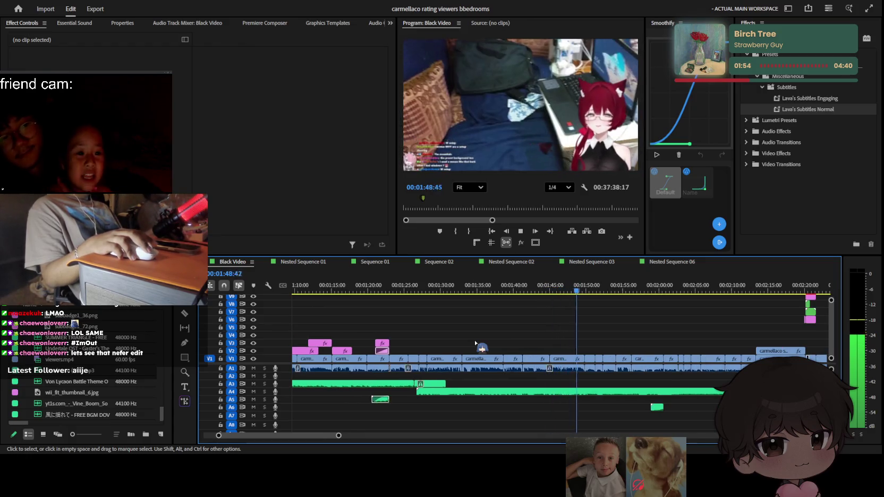
pyautogui.scroll(-1, 476, 343)
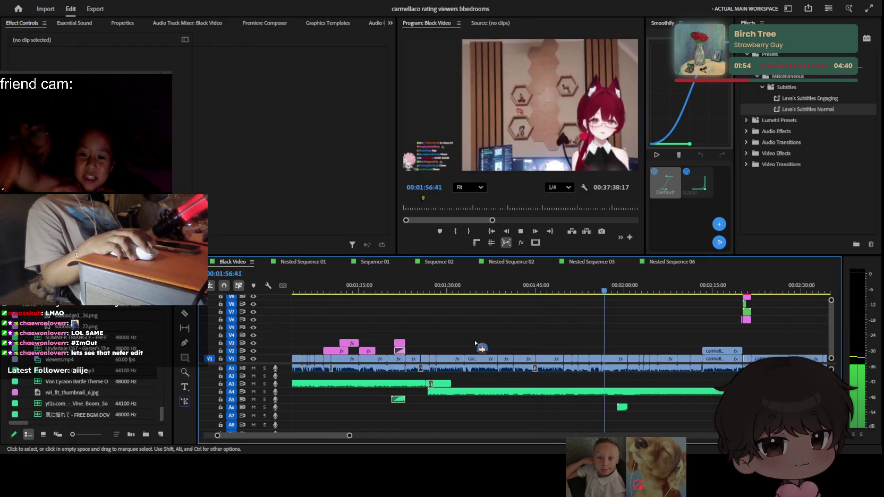
pyautogui.scroll(2, 476, 343)
pyautogui.scroll(2, 476, 344)
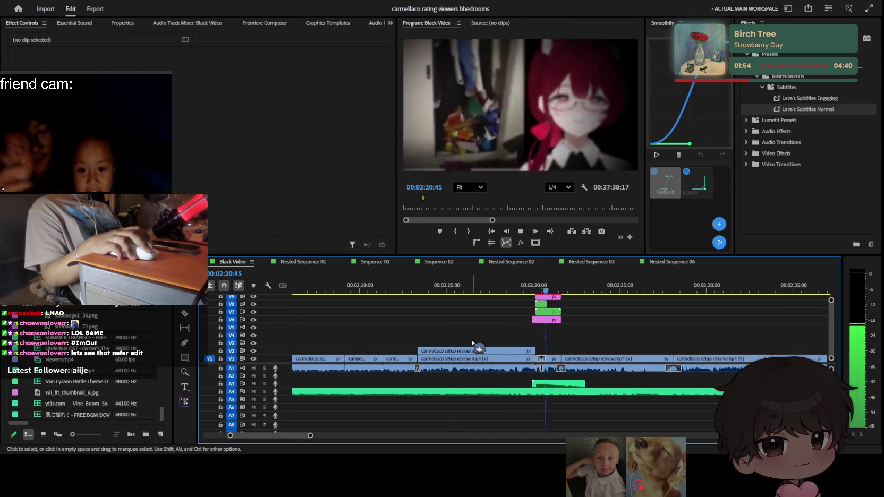
pyautogui.scroll(2, 473, 348)
pyautogui.press('space')
pyautogui.scroll(2, 566, 324)
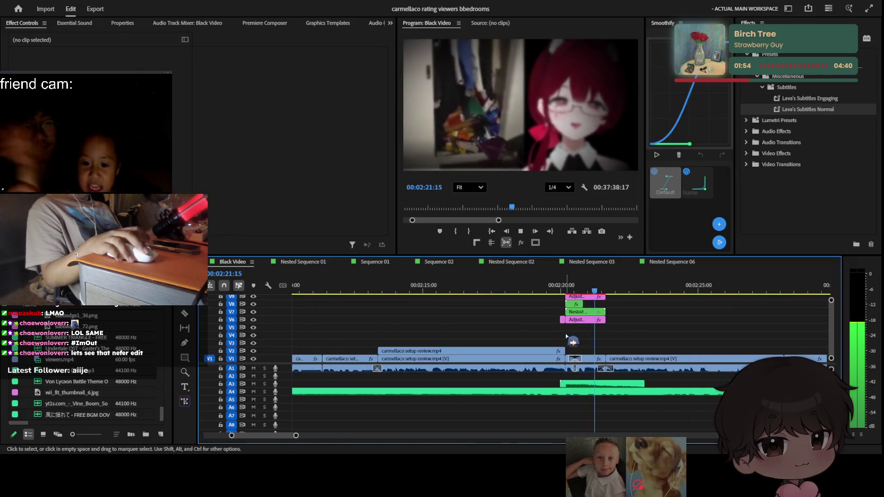
pyautogui.scroll(-2, 568, 337)
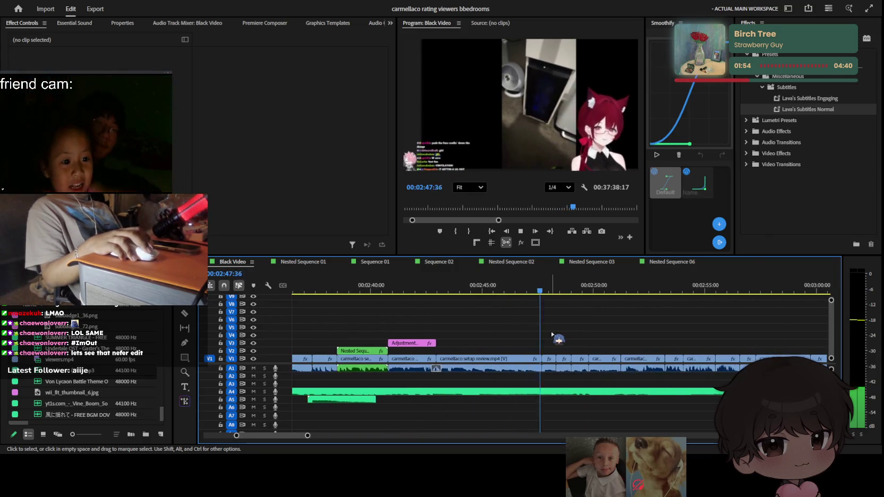
pyautogui.press('space')
pyautogui.press('space')
pyautogui.press('=')
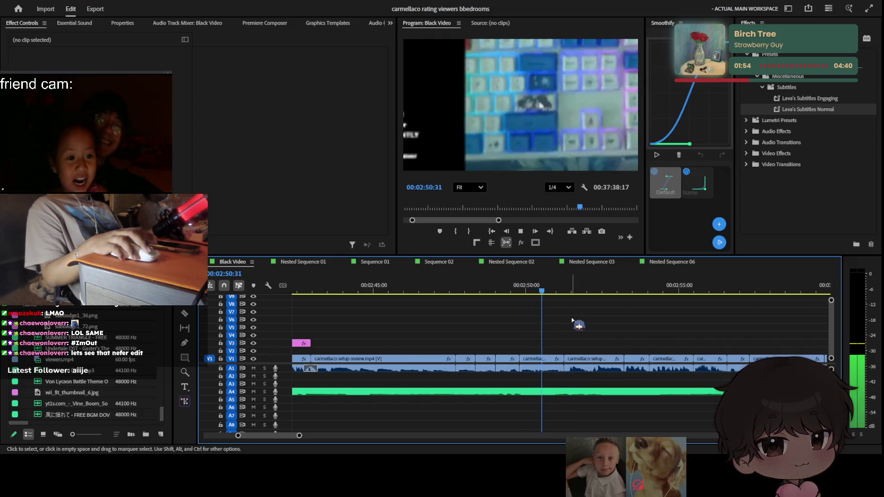
pyautogui.press('j')
pyautogui.press('=')
pyautogui.press('k')
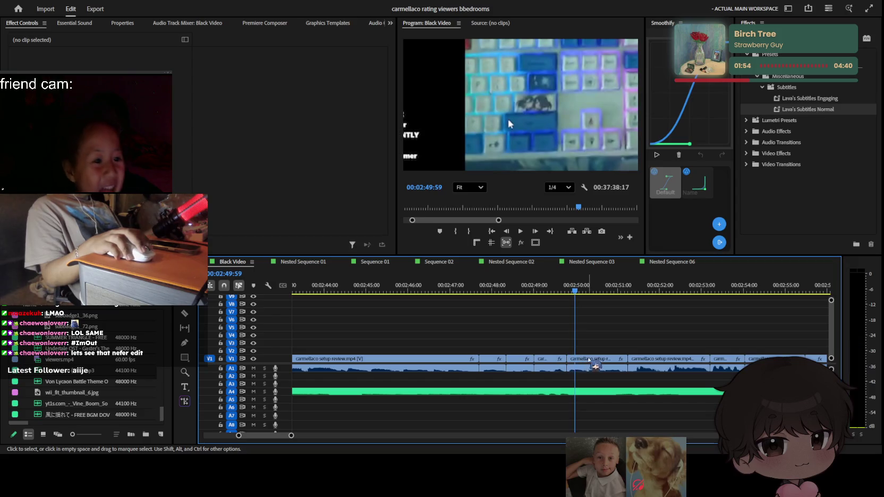
pyautogui.click(595, 366)
pyautogui.press('space')
pyautogui.click(609, 324)
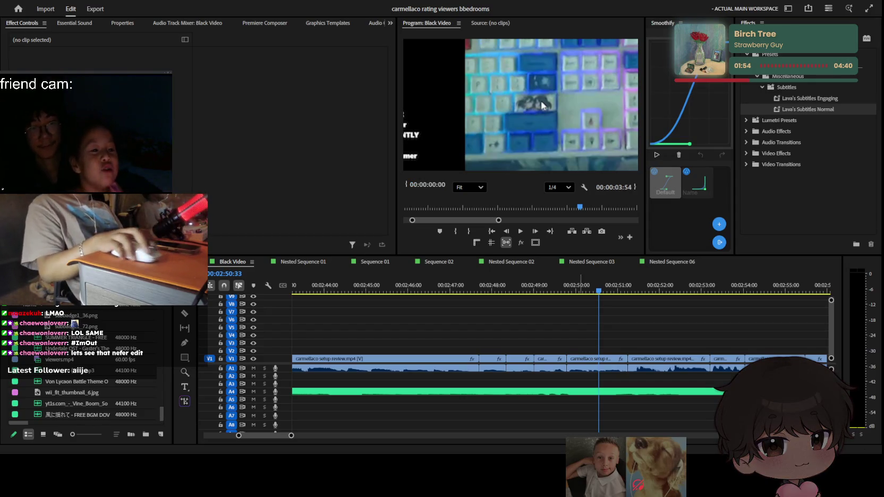
# Place the waterphone sound effect at about 2:49 and cut off its tail at 2:51
pyautogui.moveTo(589, 407); pyautogui.dragTo(569, 407)
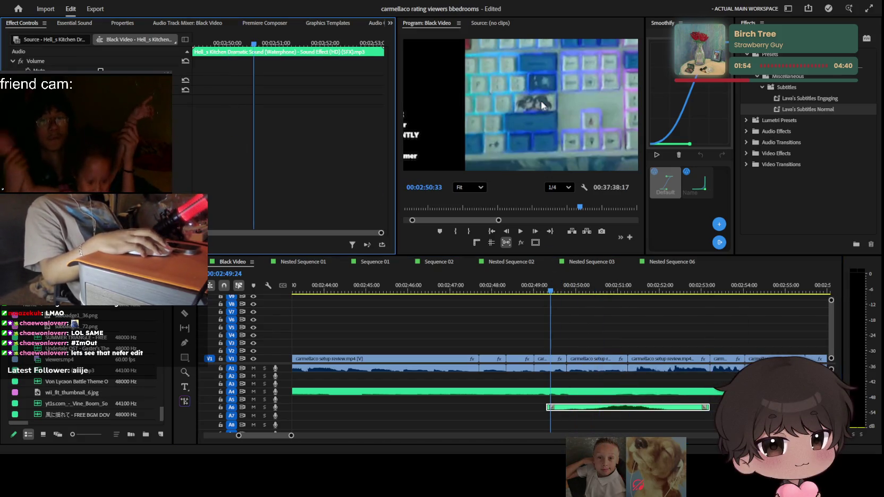
pyautogui.click(550, 290)
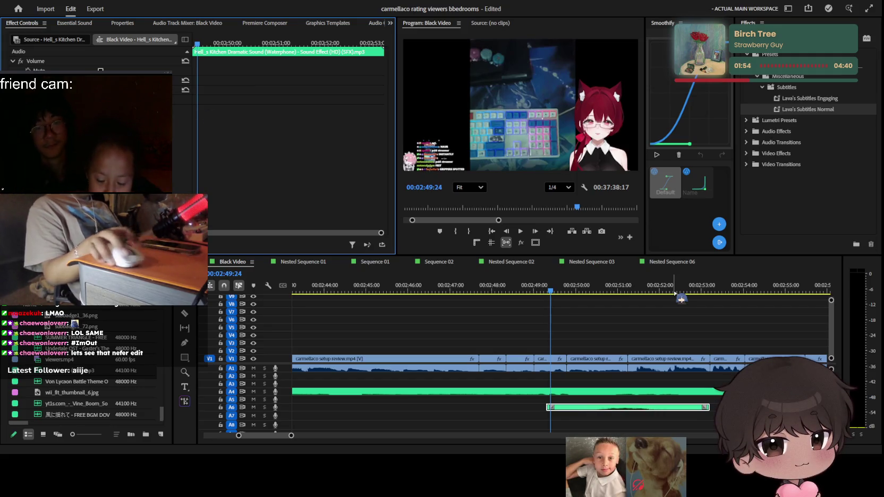
pyautogui.press('space')
pyautogui.click(627, 407)
pyautogui.click(652, 408)
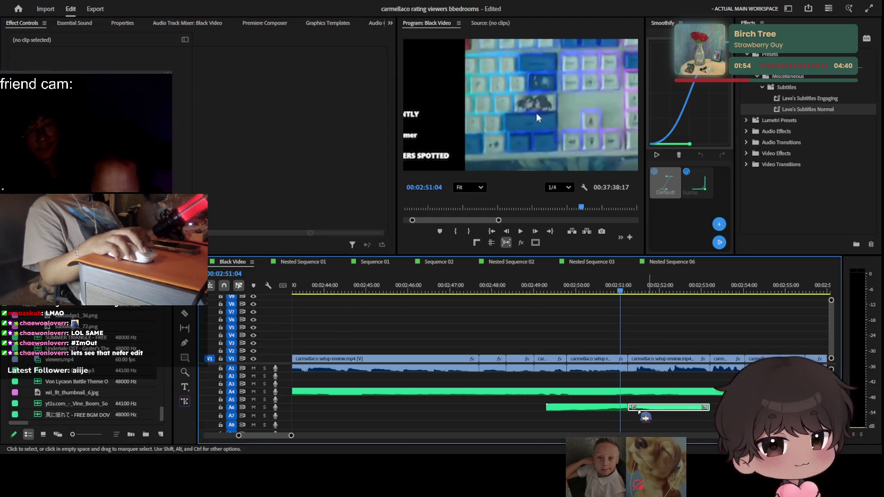
pyautogui.press('space')
pyautogui.press('Delete')
pyautogui.scroll(-2, 701, 410)
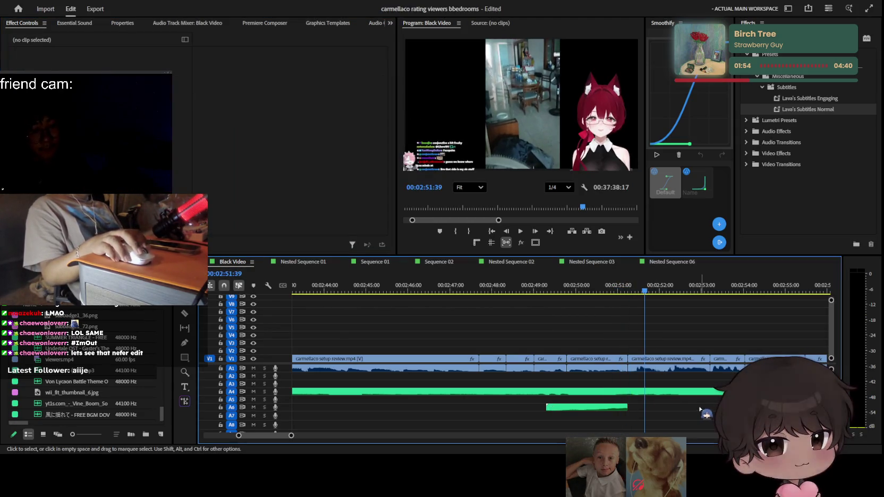
pyautogui.press('space')
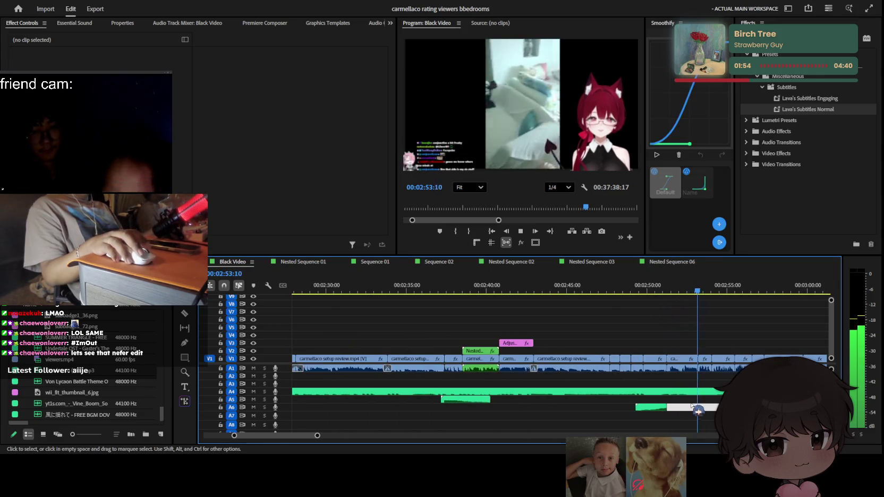
# Remove the short piece of the main clip at 2:51:14
pyautogui.scroll(1, 692, 404)
pyautogui.click(659, 293)
pyautogui.press('space')
pyautogui.scroll(-2, 680, 335)
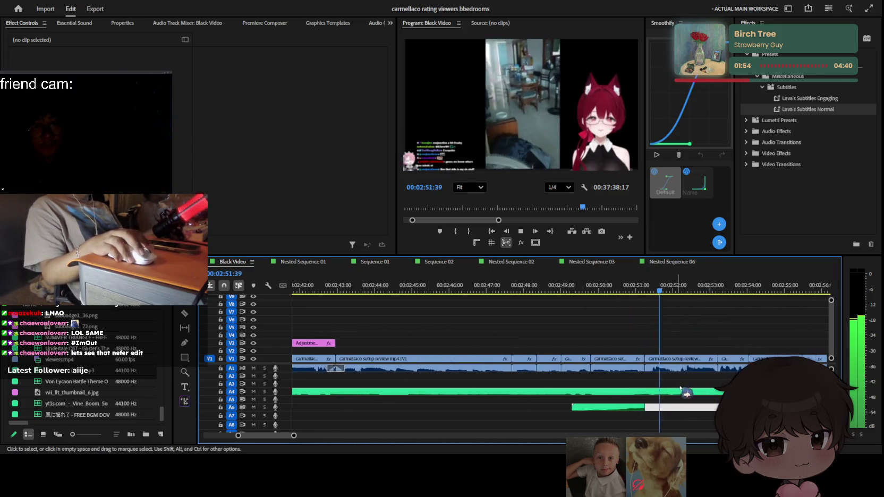
pyautogui.press('Delete')
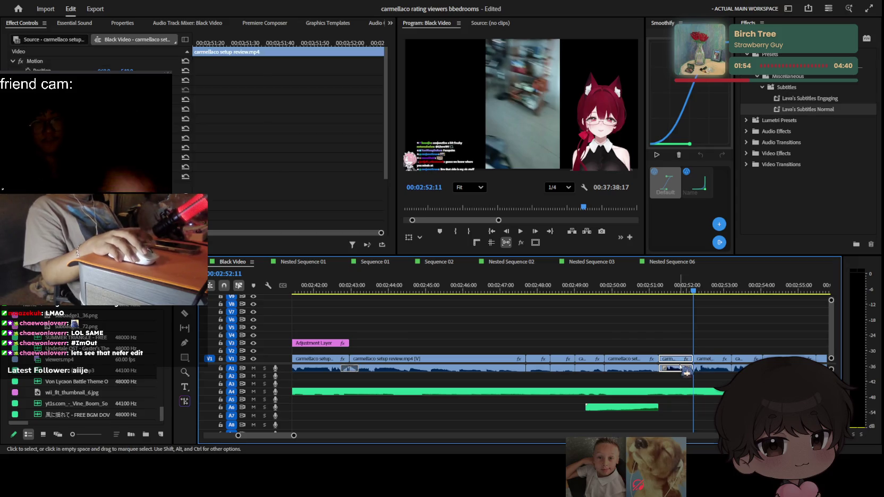
pyautogui.scroll(-2, 689, 368)
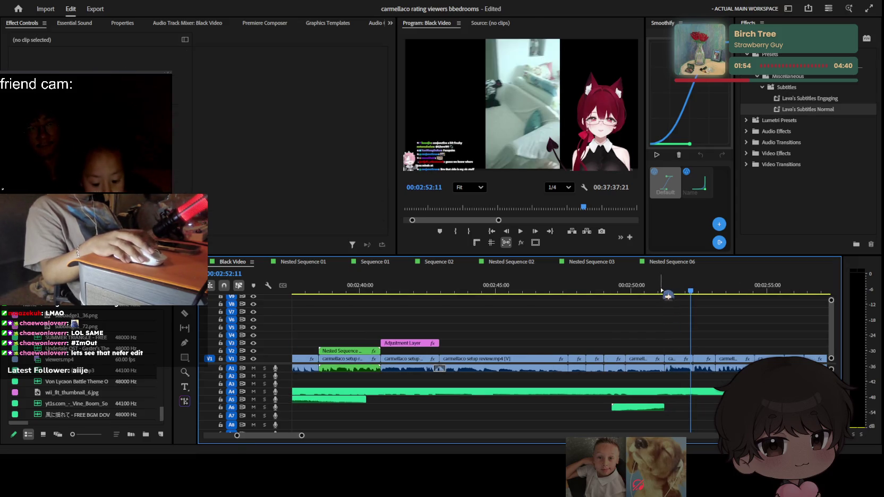
pyautogui.scroll(-2, 644, 394)
# Play back the edit through about 3:00 to review the result
pyautogui.press('space')
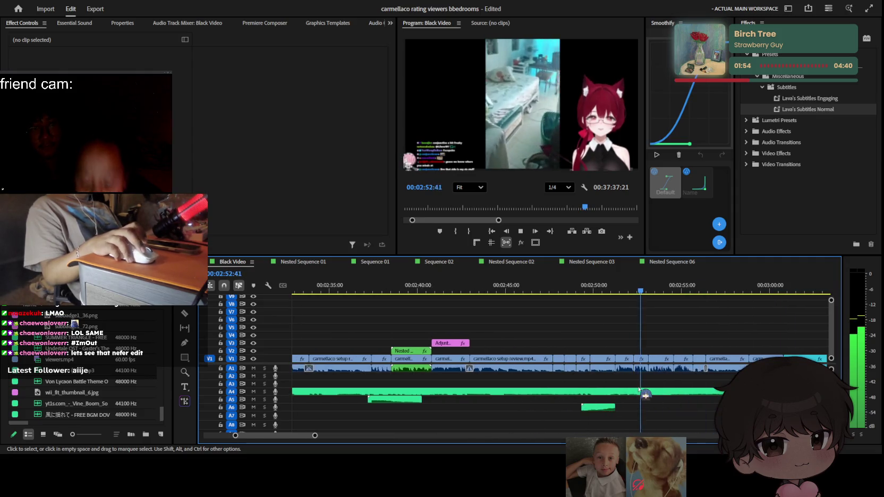
pyautogui.scroll(2, 640, 391)
pyautogui.scroll(1, 641, 388)
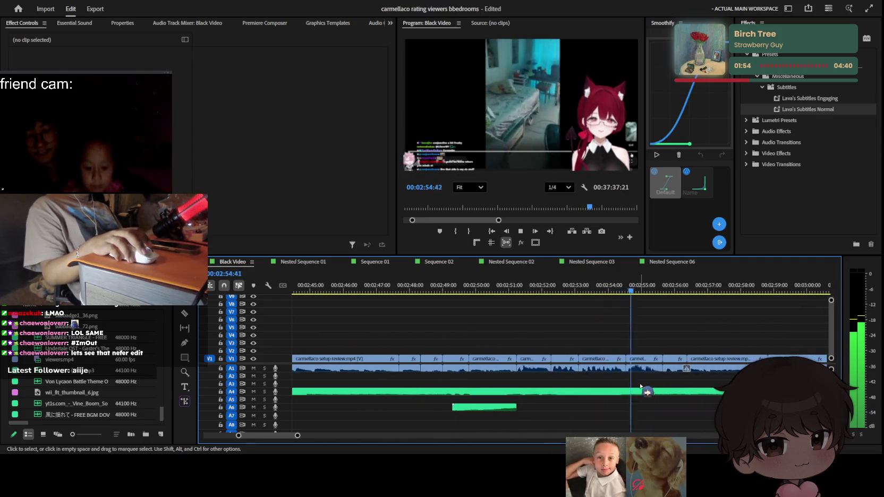
pyautogui.scroll(-1, 640, 386)
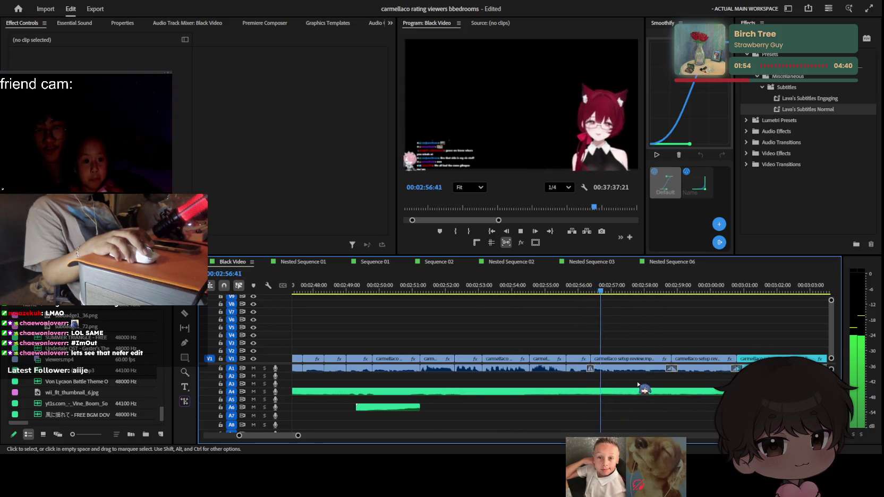
pyautogui.scroll(1, 635, 380)
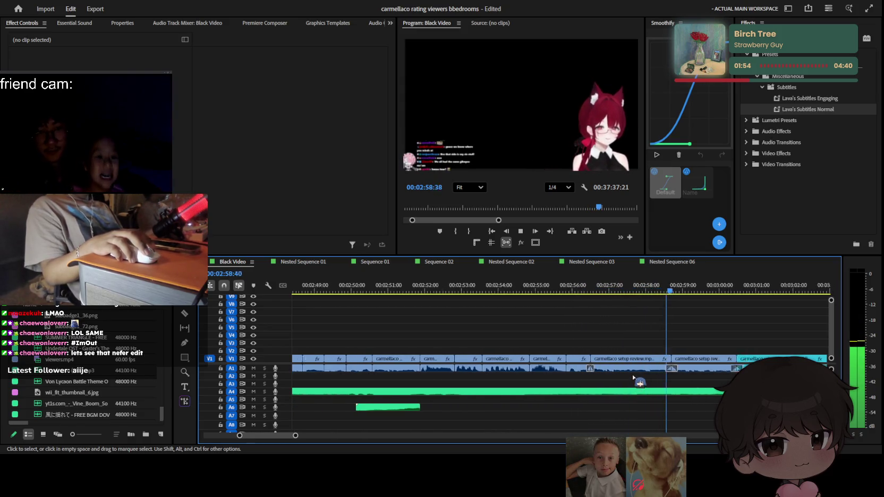
pyautogui.scroll(-2, 634, 377)
pyautogui.scroll(-2, 632, 379)
pyautogui.scroll(-1, 631, 379)
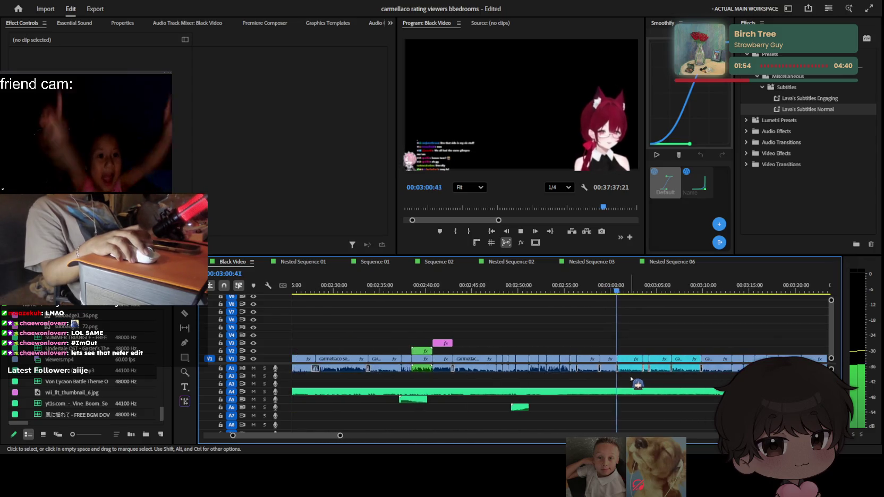
pyautogui.scroll(-1, 632, 379)
pyautogui.scroll(-1, 622, 381)
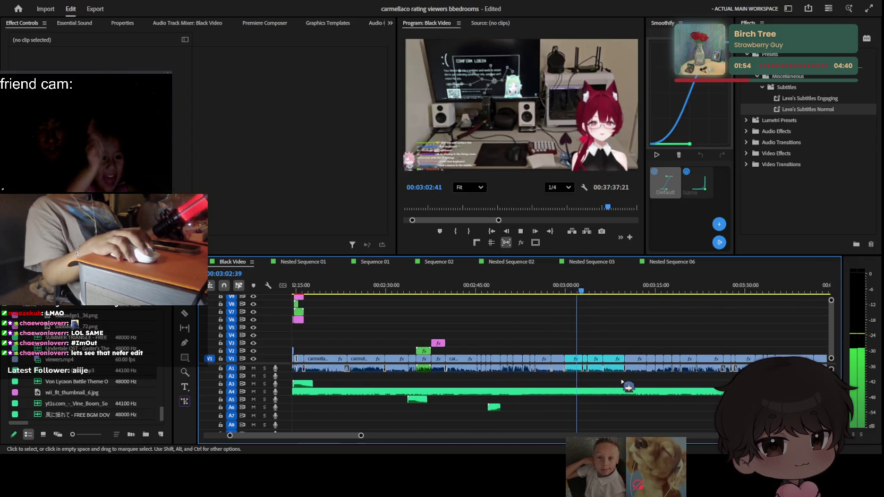
pyautogui.scroll(2, 621, 382)
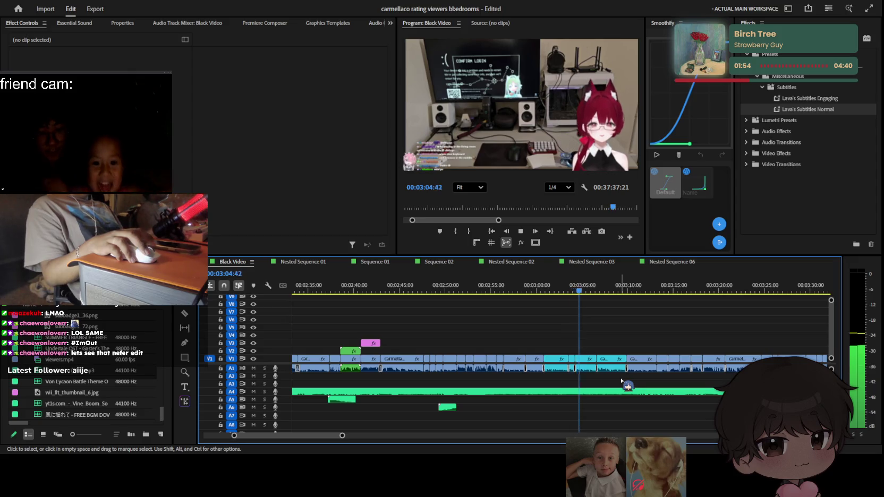
pyautogui.scroll(-2, 619, 385)
pyautogui.scroll(-1, 585, 404)
pyautogui.scroll(-1, 553, 413)
pyautogui.press('space')
pyautogui.click(256, 421)
pyautogui.press('space')
pyautogui.scroll(2, 579, 388)
pyautogui.scroll(-1, 563, 339)
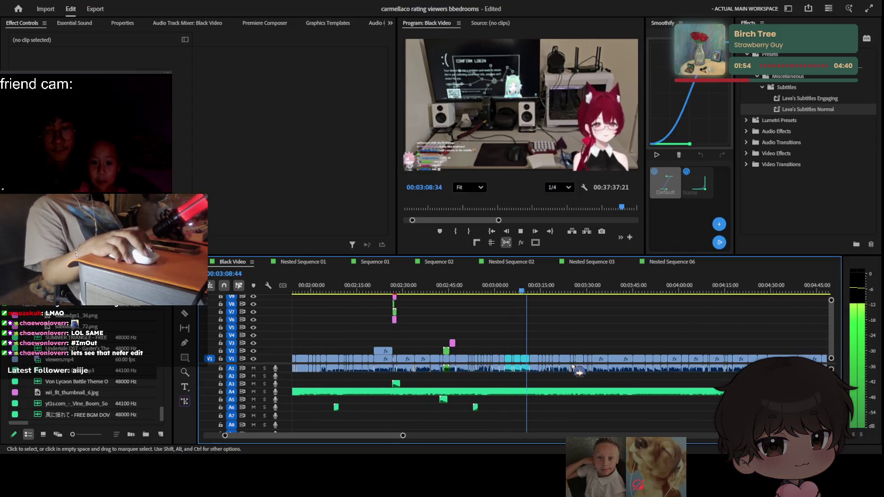
pyautogui.scroll(-2, 555, 303)
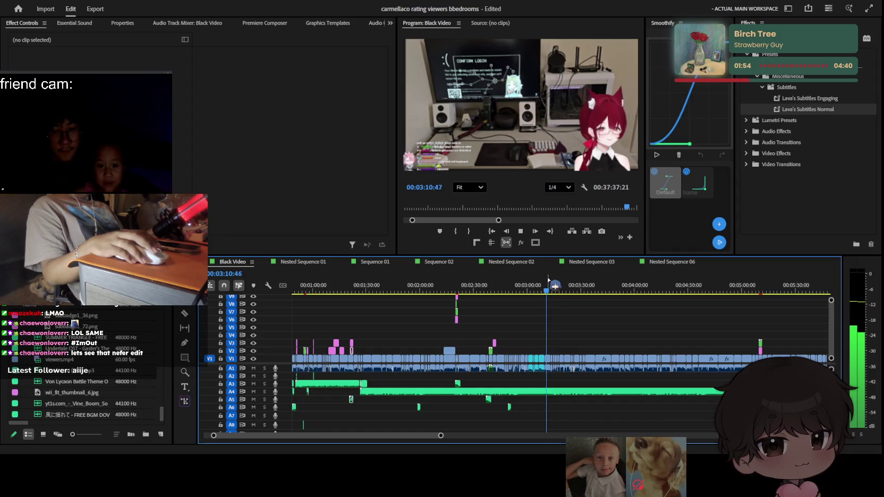
pyautogui.moveTo(549, 288); pyautogui.dragTo(214, 304)
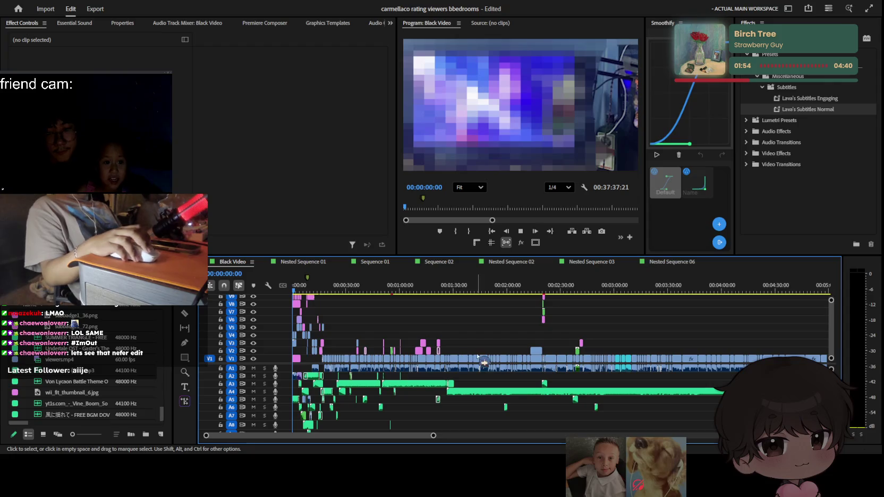
pyautogui.scroll(3, 483, 361)
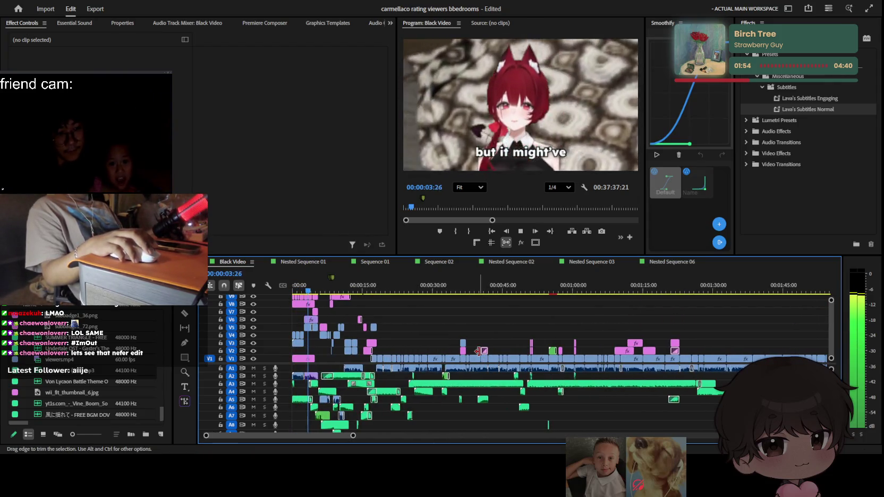
pyautogui.press('Home')
pyautogui.scroll(3, 356, 334)
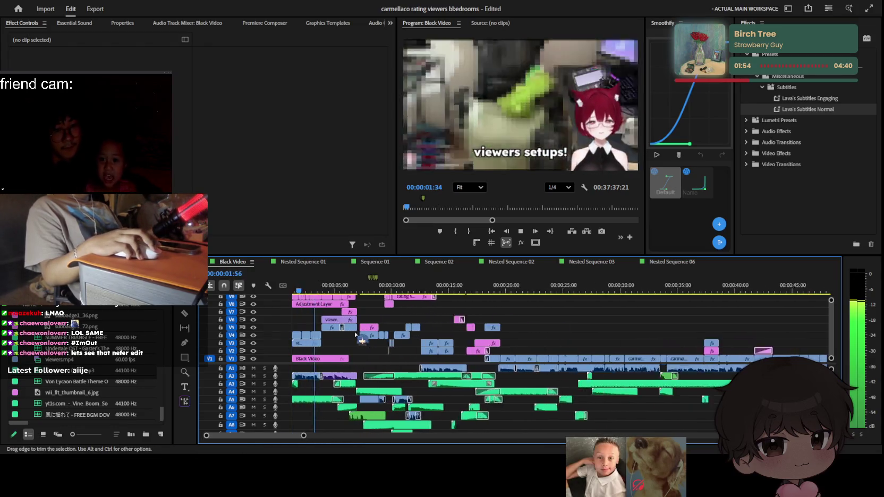
pyautogui.scroll(3, 361, 340)
pyautogui.scroll(3, 361, 340)
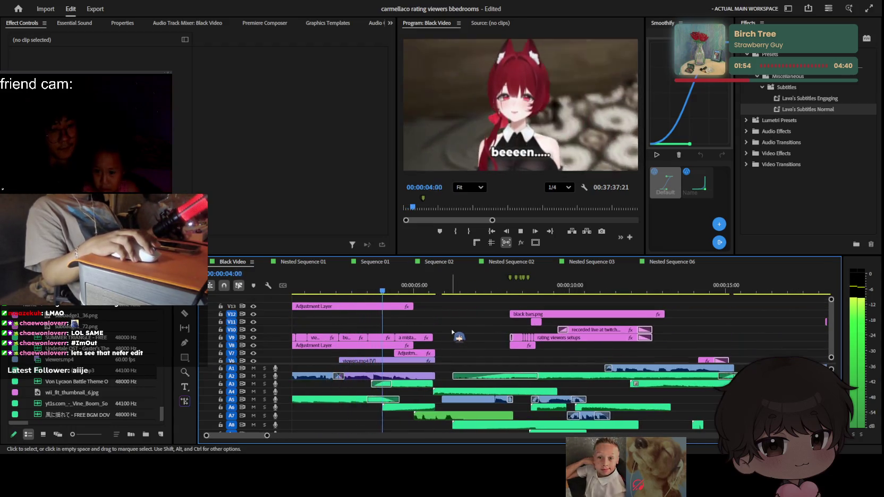
# Inspect the 'a mistake' caption's settings, then drop an Adjustment Layer onto new track V14 near 4 seconds
pyautogui.press('space')
pyautogui.click(418, 338)
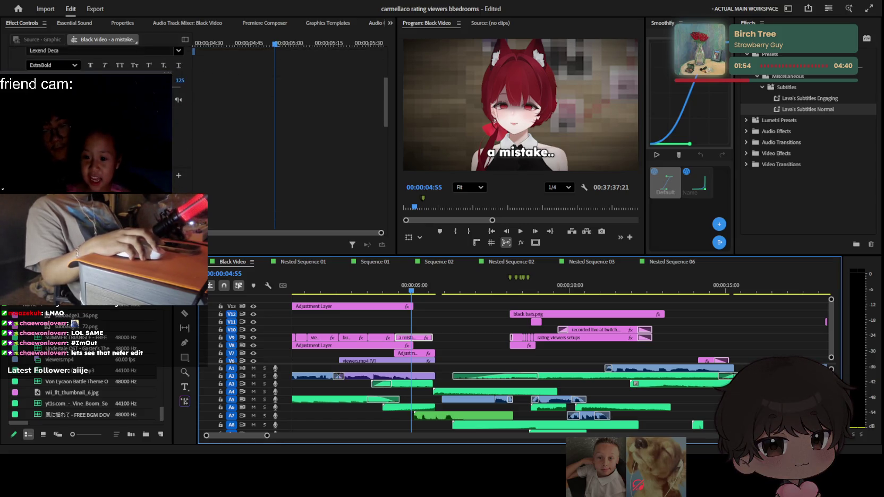
pyautogui.scroll(-3, 95, 133)
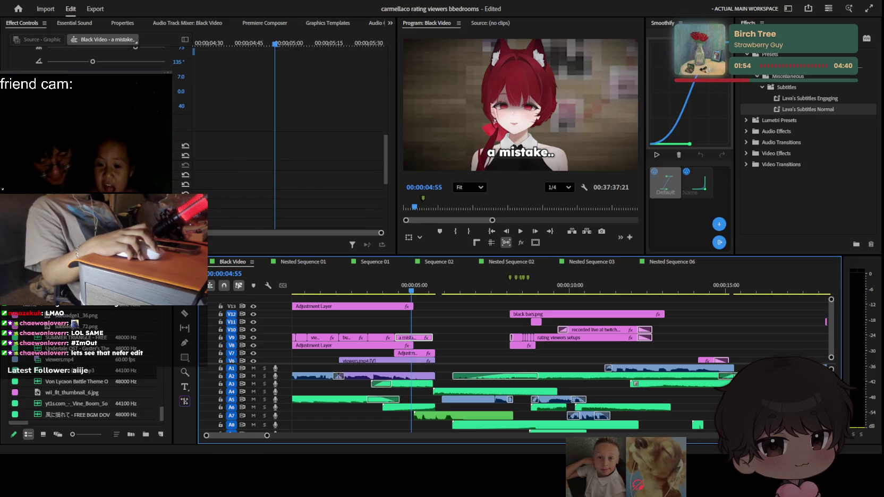
pyautogui.scroll(-3, 96, 132)
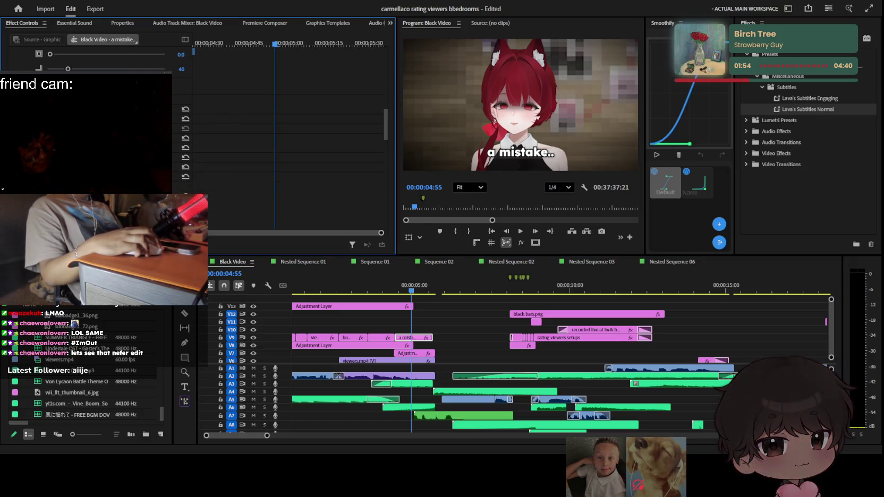
pyautogui.scroll(5, 96, 132)
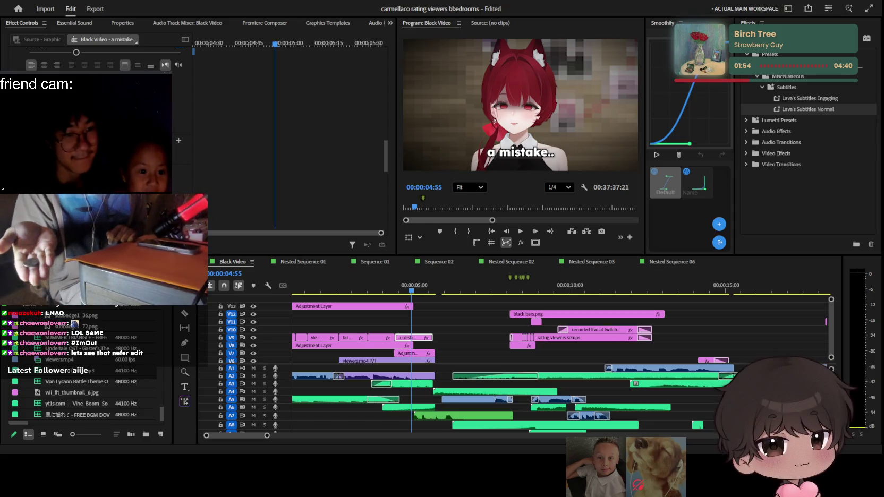
pyautogui.moveTo(64, 337)
pyautogui.mouseDown()
pyautogui.moveTo(462, 312)
pyautogui.moveTo(402, 291)
pyautogui.mouseUp()
pyautogui.click(461, 291)
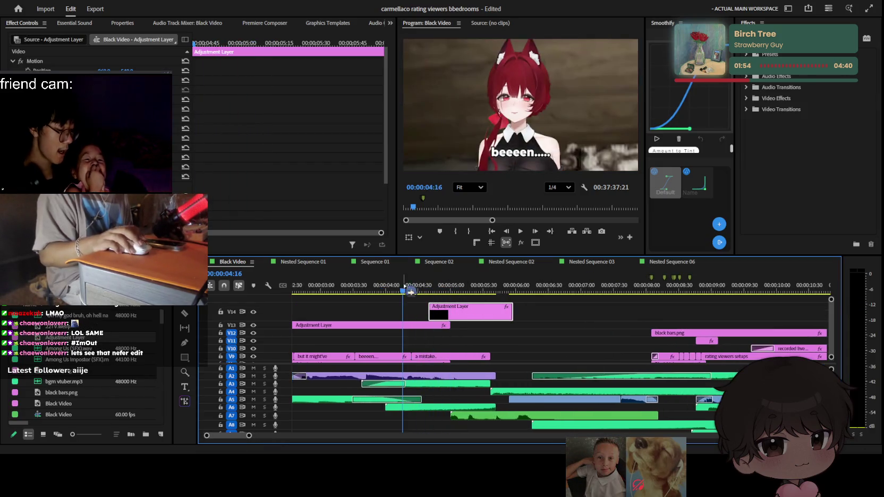
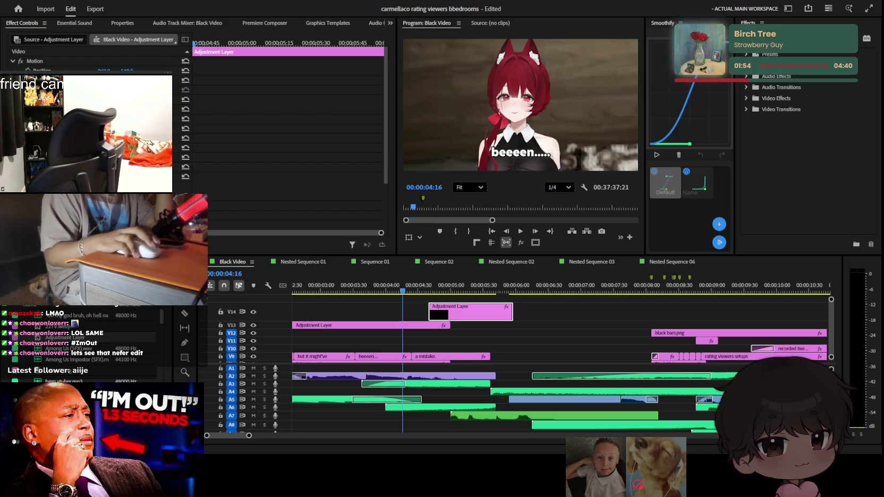
# Clear the clip selection in the timeline and start previewing the sequence from 00:00:04:16
pyautogui.click(775, 404)
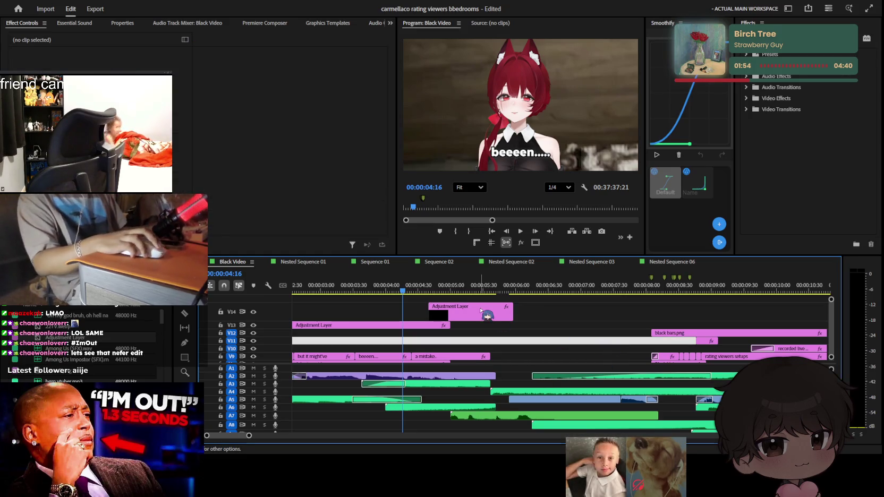
pyautogui.moveTo(607, 341); pyautogui.dragTo(588, 298)
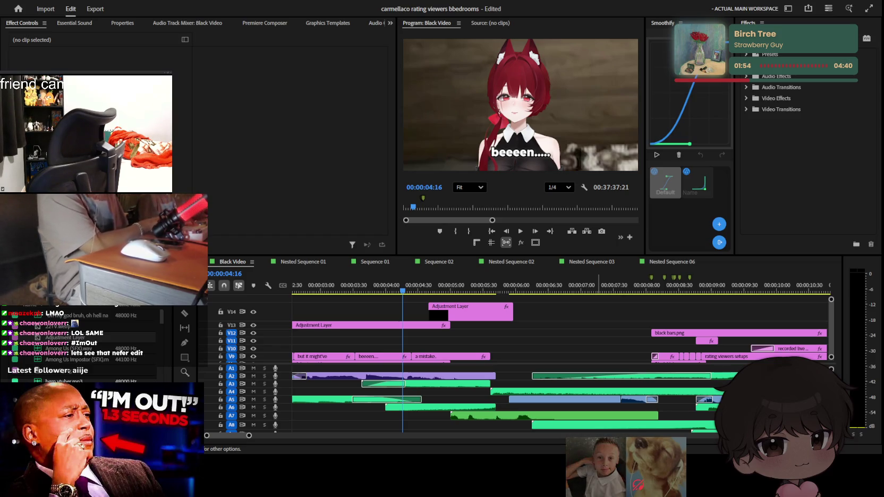
pyautogui.press('space')
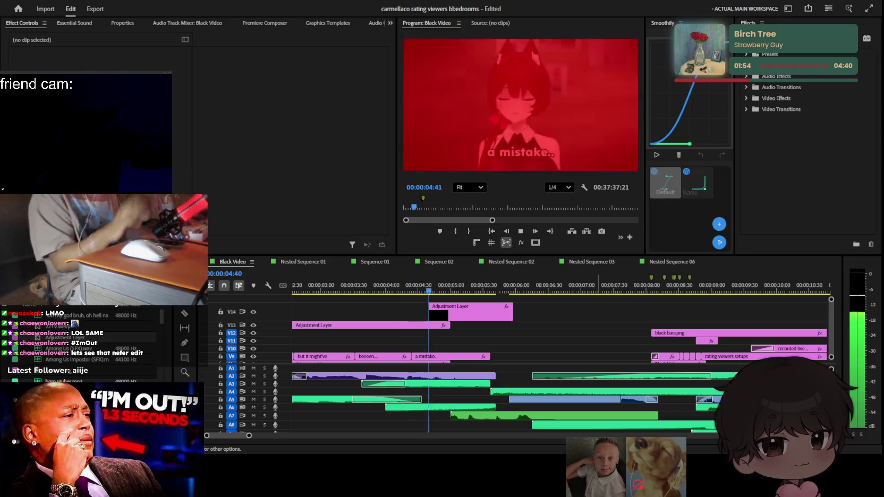
# Stop the preview at 00:00:05:45 on the black frame, then scrub back toward 00:00:04:47
pyautogui.press('space')
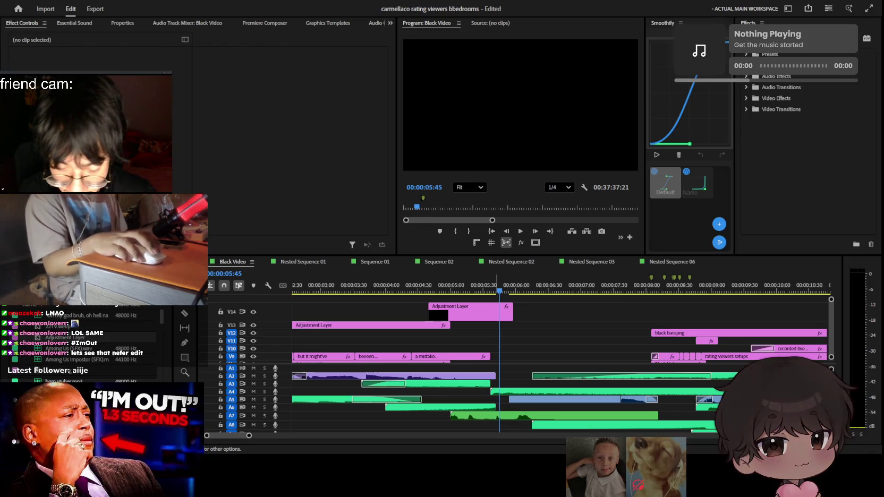
pyautogui.moveTo(499, 292); pyautogui.dragTo(409, 291)
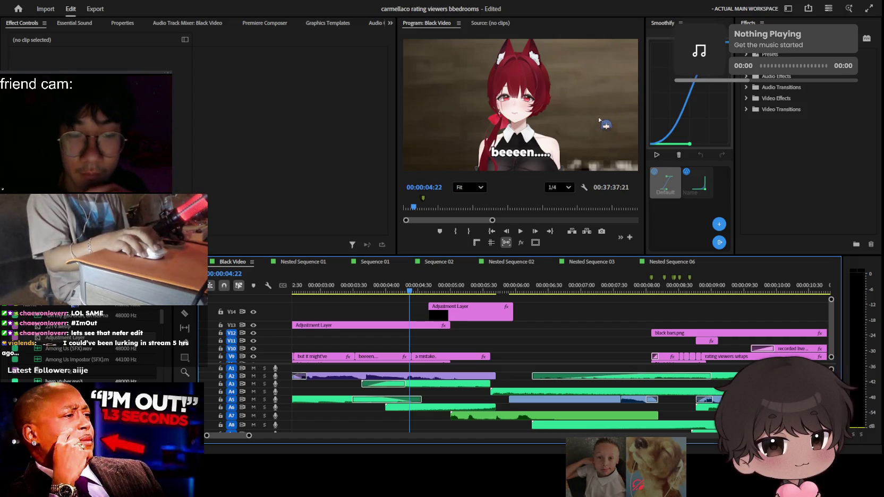
# Park the playhead at 00:00:04:22 on the untinted 'beeeen.....' shot
pyautogui.click(683, 109)
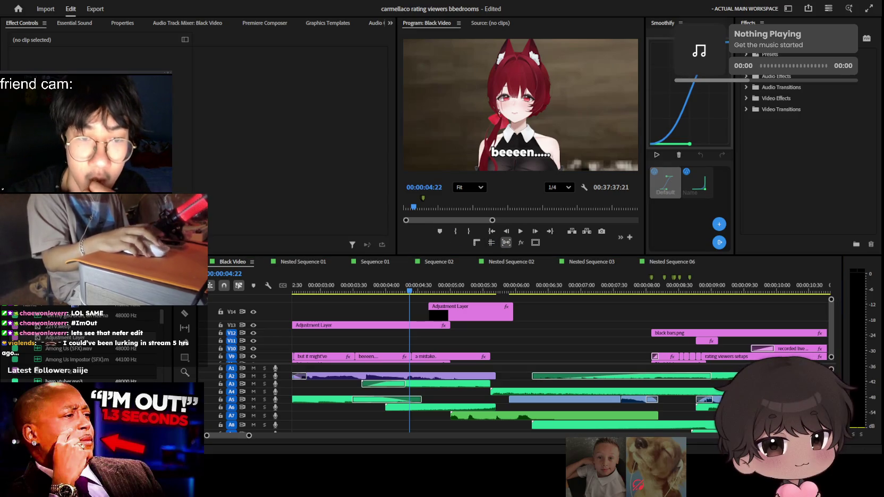
# Save the project with Ctrl+S
pyautogui.scroll(-3, 506, 336)
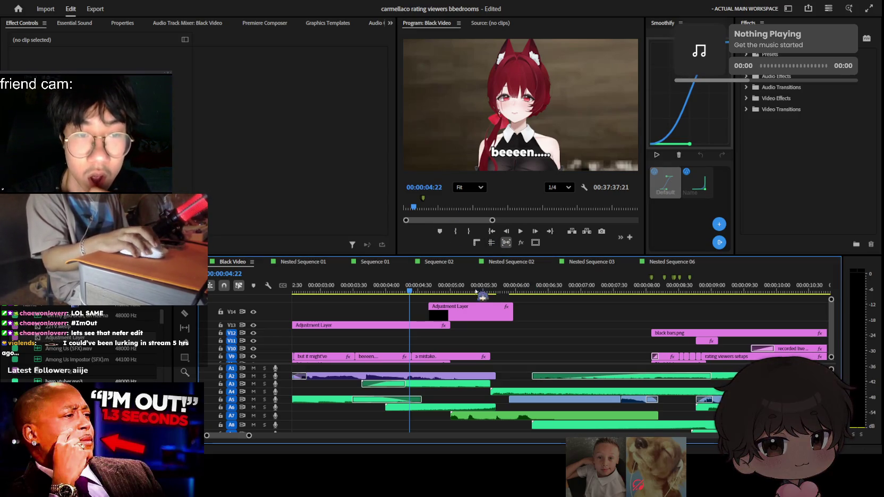
pyautogui.hotkey('ctrl', 's')
pyautogui.scroll(1, 542, 340)
# Play from 00:00:03:16 to 00:00:05:04, scrolling through the video tracks
pyautogui.press('space')
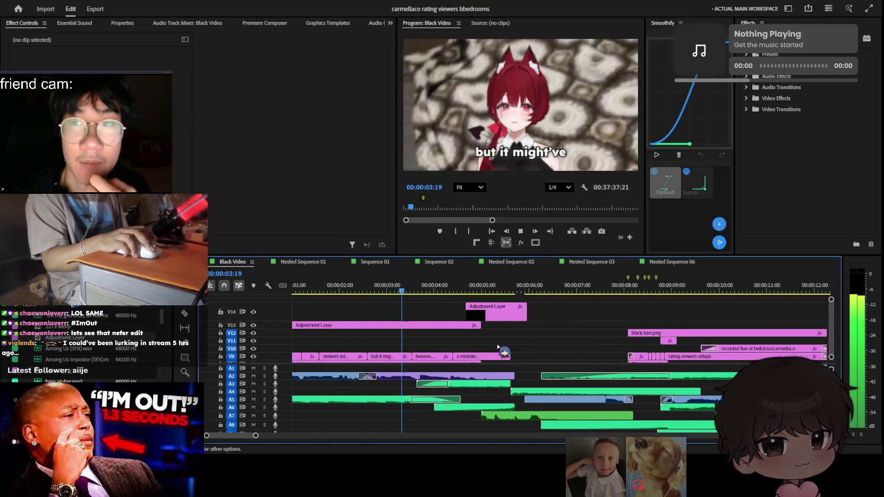
pyautogui.scroll(3, 553, 319)
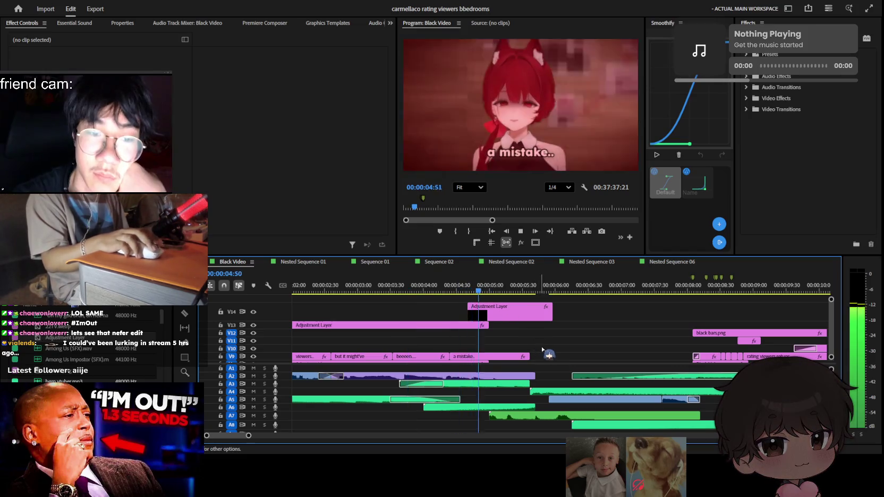
pyautogui.press('space')
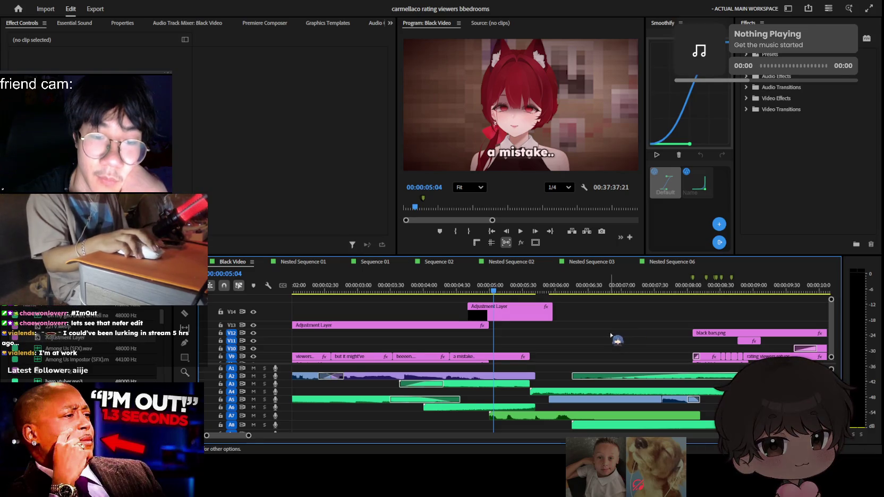
pyautogui.scroll(-2, 611, 334)
pyautogui.scroll(-3, 610, 337)
pyautogui.scroll(-2, 607, 348)
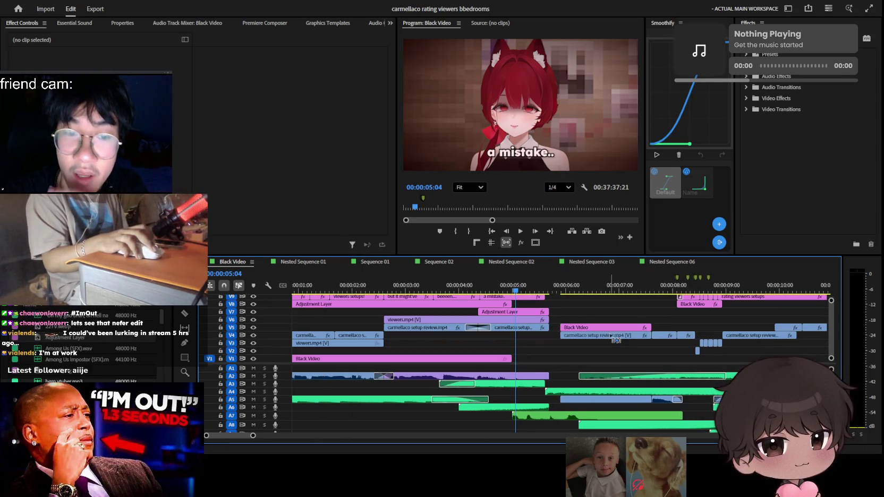
# Play on to about 00:00:05:46, then park the playhead at 00:00:04:29 on 'a mistake..'
pyautogui.press('space')
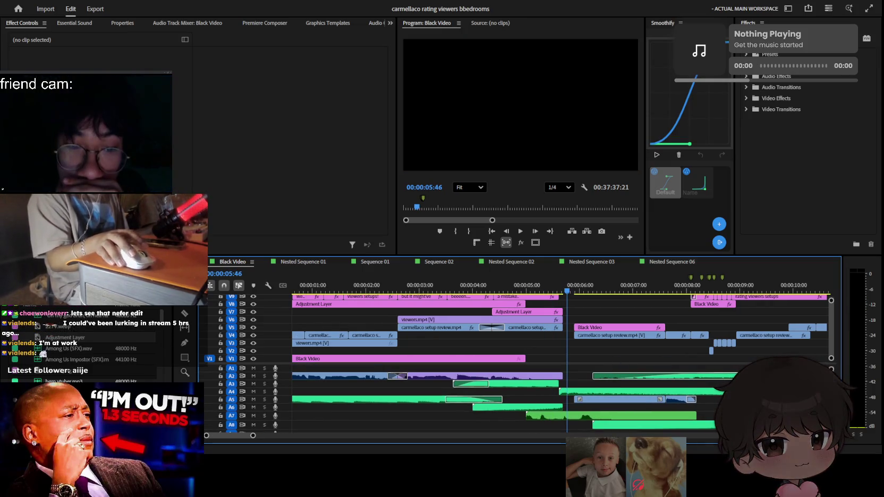
pyautogui.scroll(3, 611, 319)
pyautogui.keyDown('alt'); pyautogui.scroll(3, 637, 313); pyautogui.keyUp('alt')
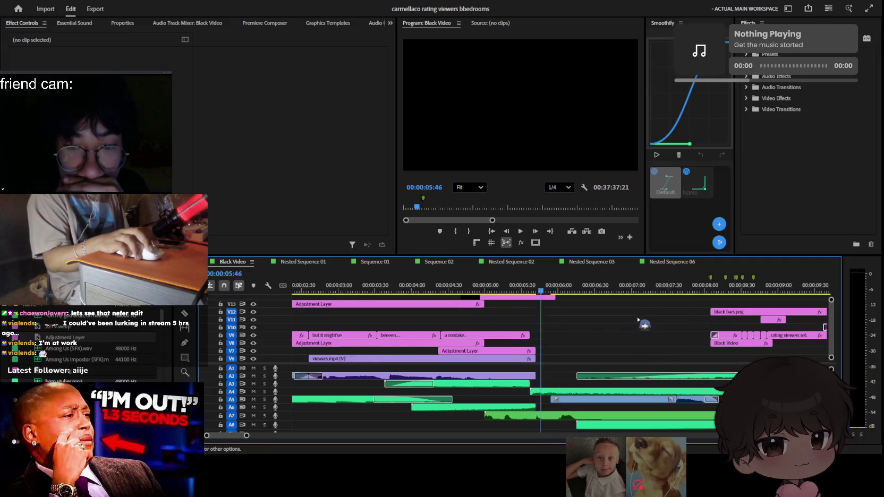
pyautogui.scroll(2, 616, 334)
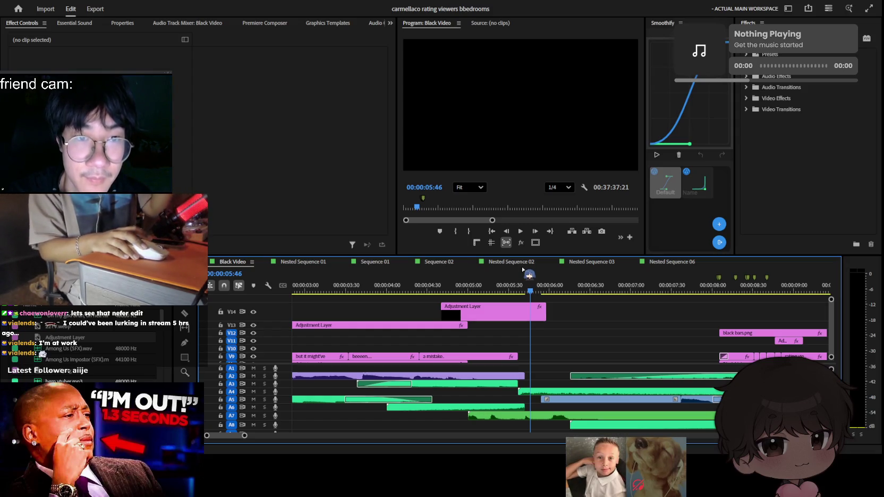
pyautogui.moveTo(511, 262)
pyautogui.click(425, 290)
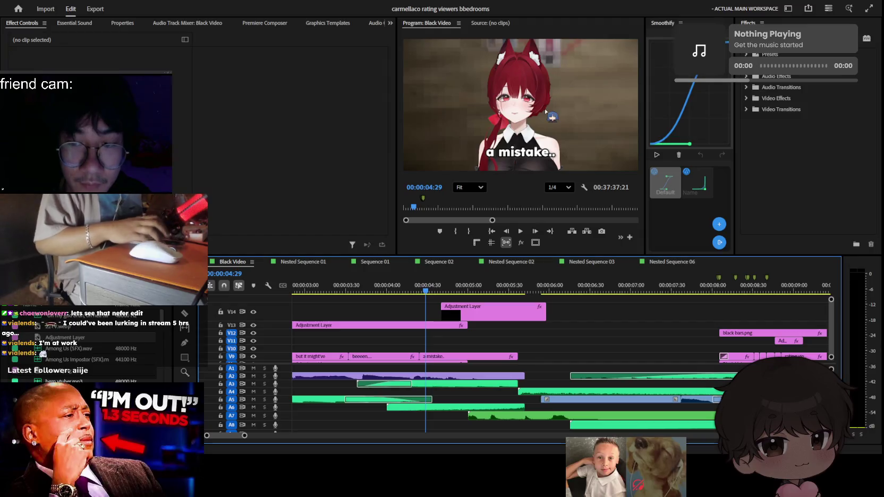
# Open Premiere Composer's Sounds library and audition several designed sound effects
pyautogui.click(277, 22)
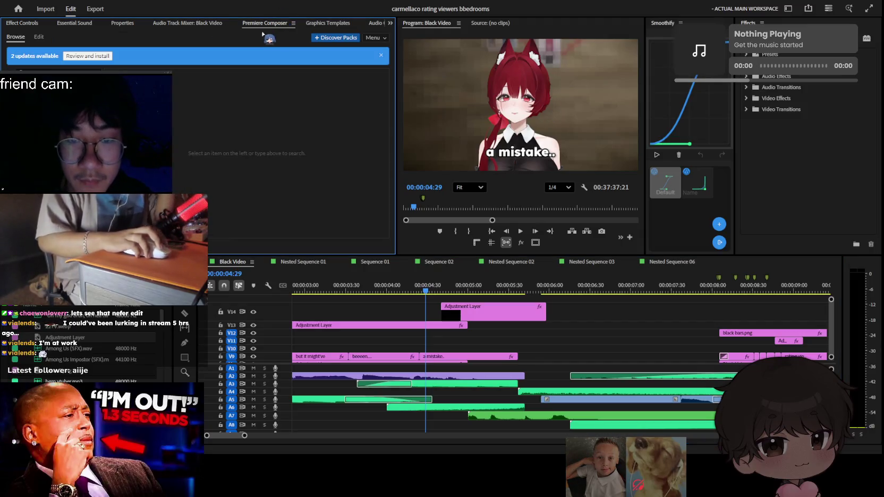
pyautogui.click(46, 69)
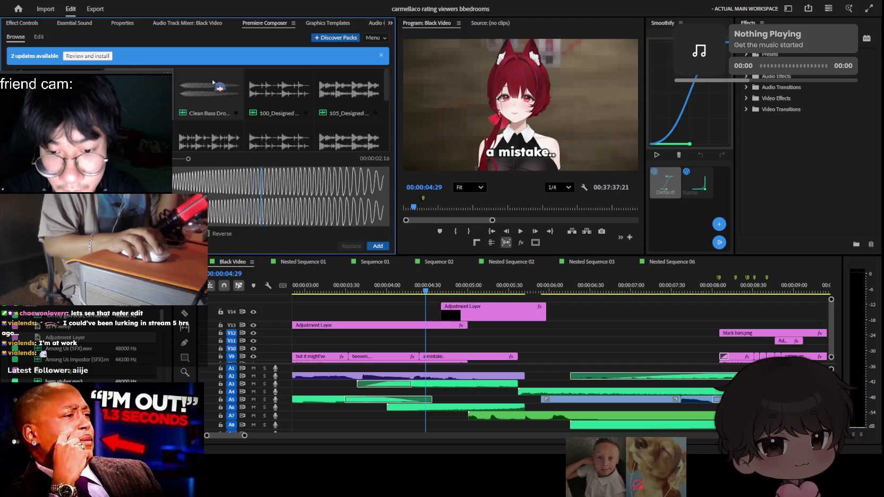
pyautogui.click(296, 90)
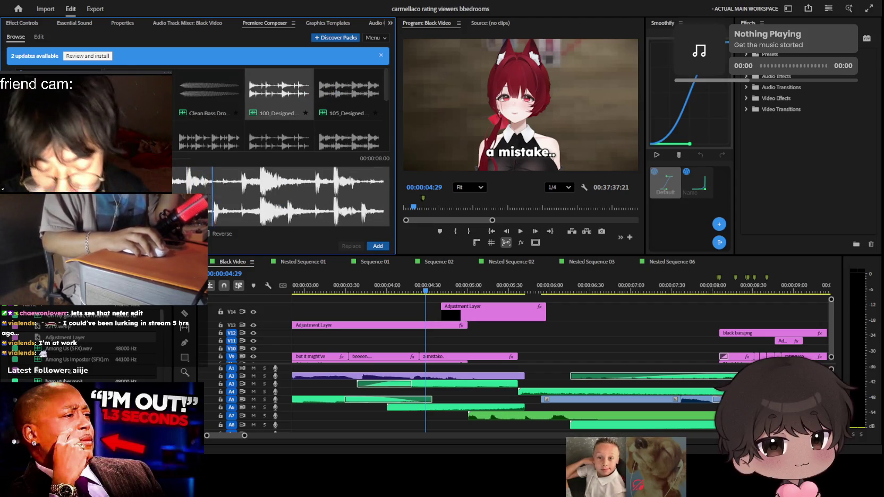
pyautogui.click(349, 101)
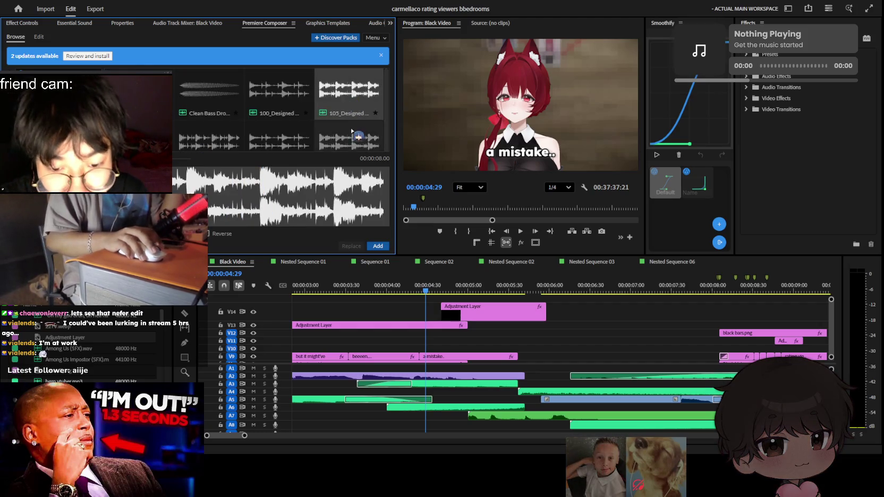
pyautogui.scroll(-1, 352, 131)
pyautogui.click(279, 145)
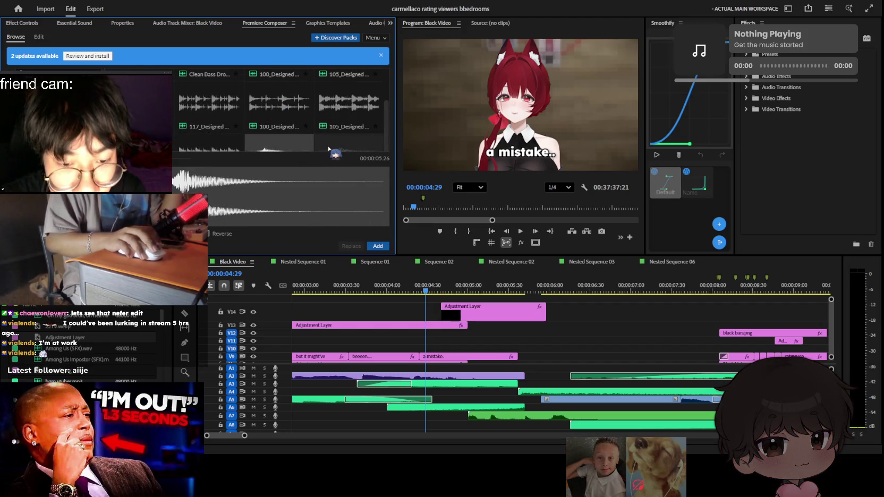
pyautogui.click(351, 145)
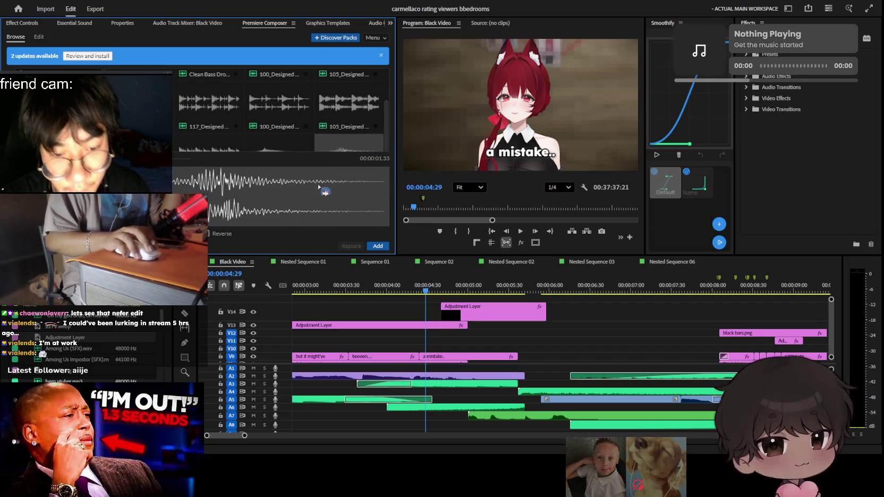
pyautogui.click(225, 148)
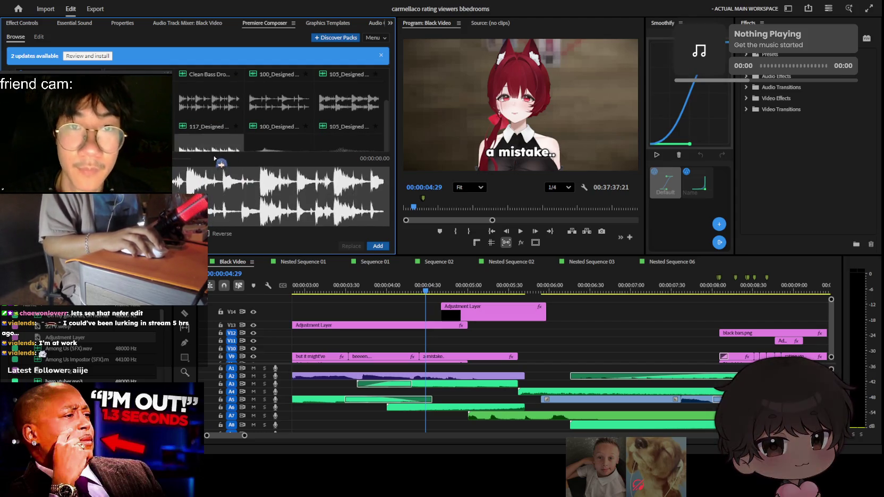
pyautogui.scroll(1, 214, 158)
# Add the Clean Bass sound to the project and drag it toward the audio tracks
pyautogui.click(376, 246)
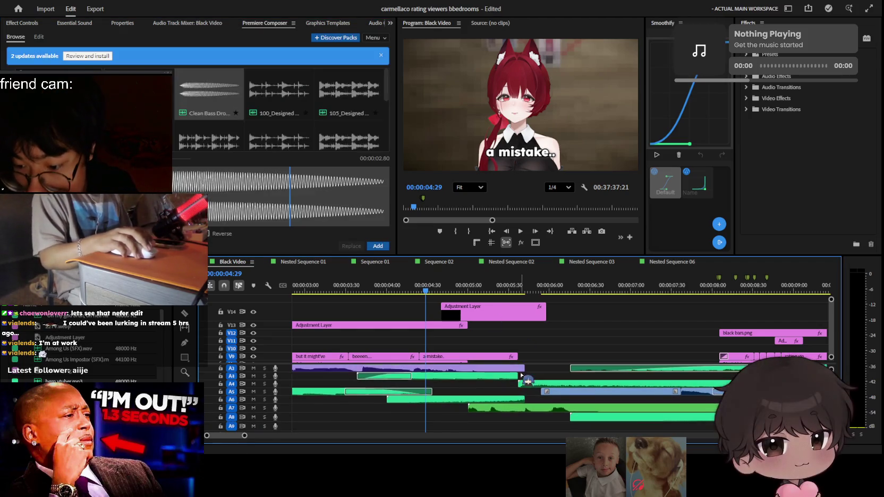
pyautogui.moveTo(513, 374)
pyautogui.mouseDown()
pyautogui.moveTo(366, 424)
pyautogui.moveTo(425, 425)
pyautogui.mouseUp()
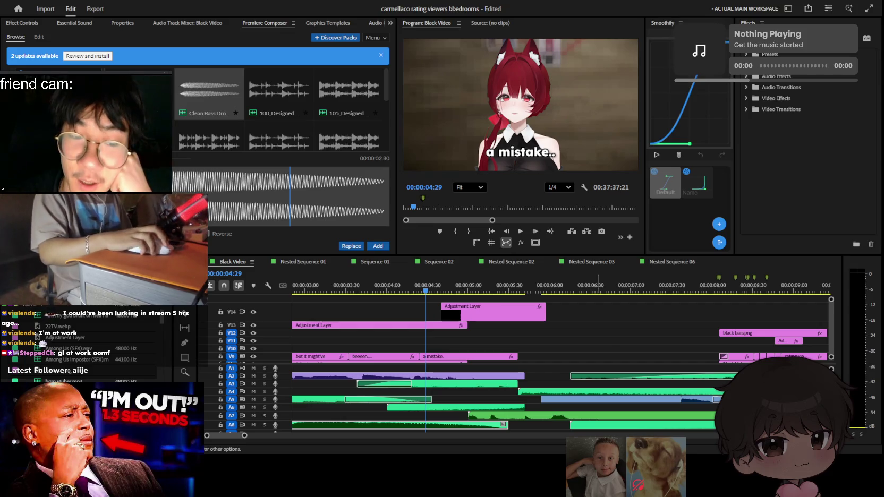
pyautogui.moveTo(568, 414); pyautogui.dragTo(510, 429)
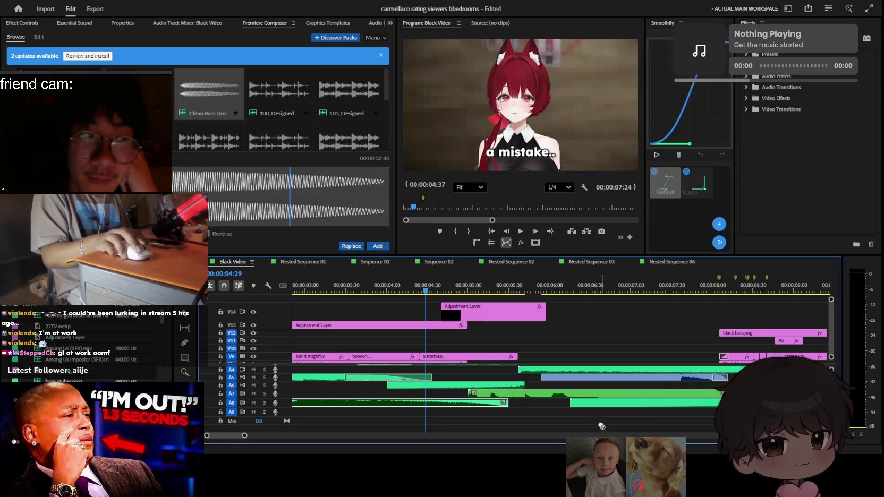
pyautogui.moveTo(458, 304); pyautogui.dragTo(286, 151)
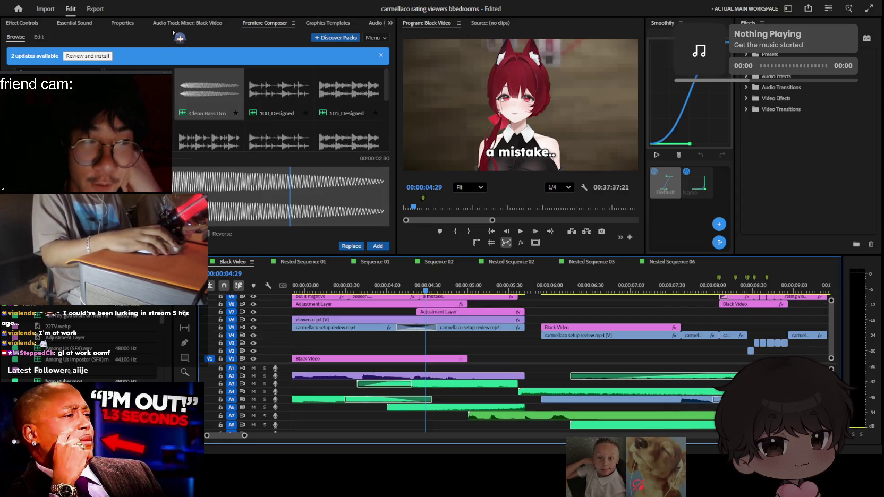
pyautogui.moveTo(173, 33); pyautogui.dragTo(196, 50)
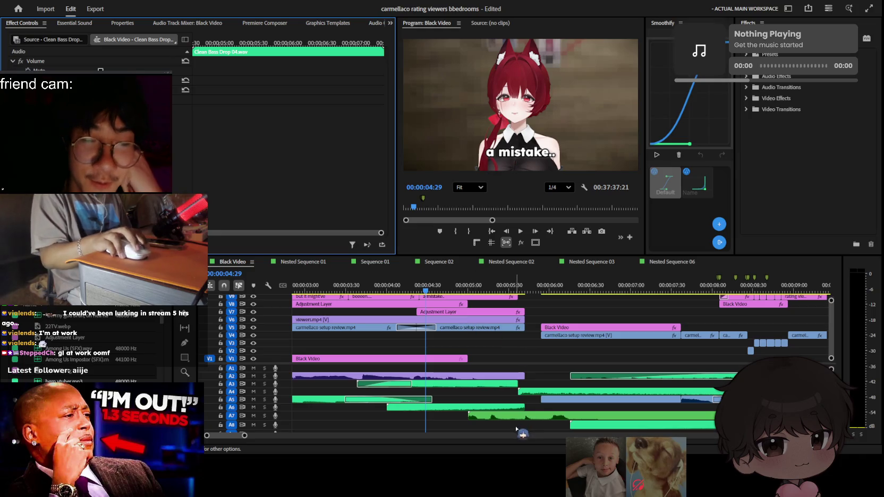
pyautogui.moveTo(516, 429); pyautogui.dragTo(517, 414)
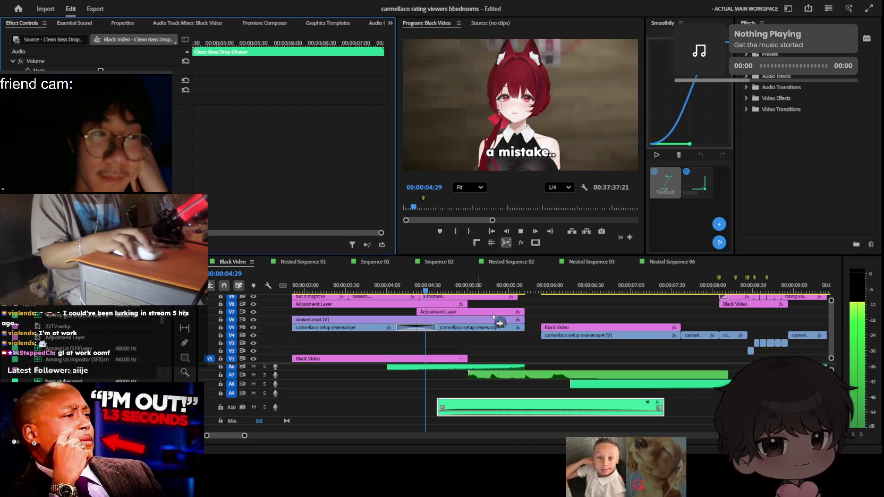
pyautogui.press('space')
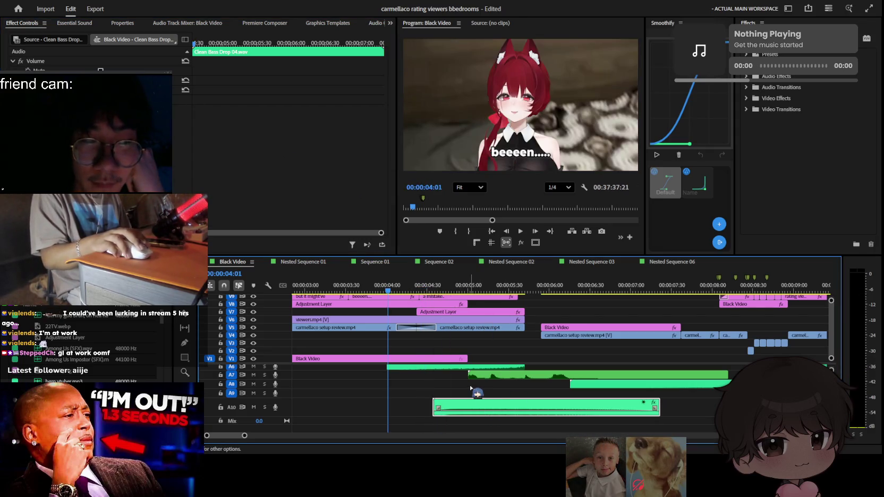
pyautogui.click(471, 389)
pyautogui.press('space')
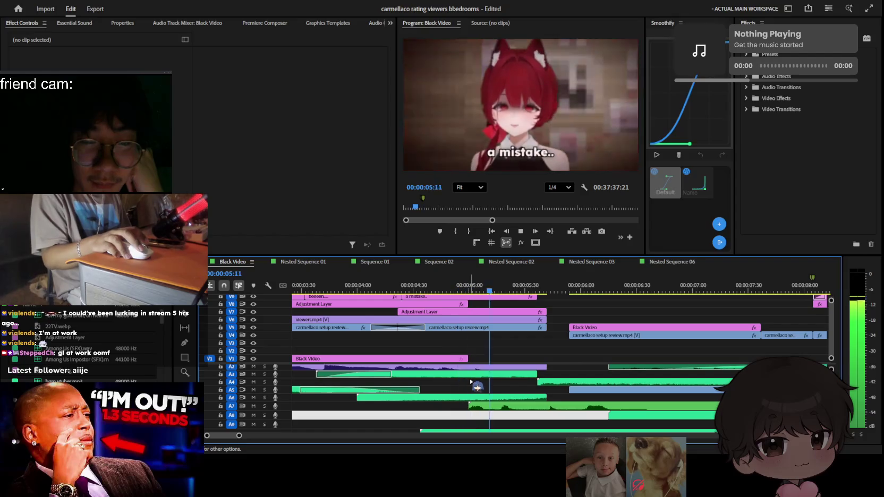
pyautogui.scroll(-2, 470, 383)
pyautogui.press('space')
pyautogui.click(470, 404)
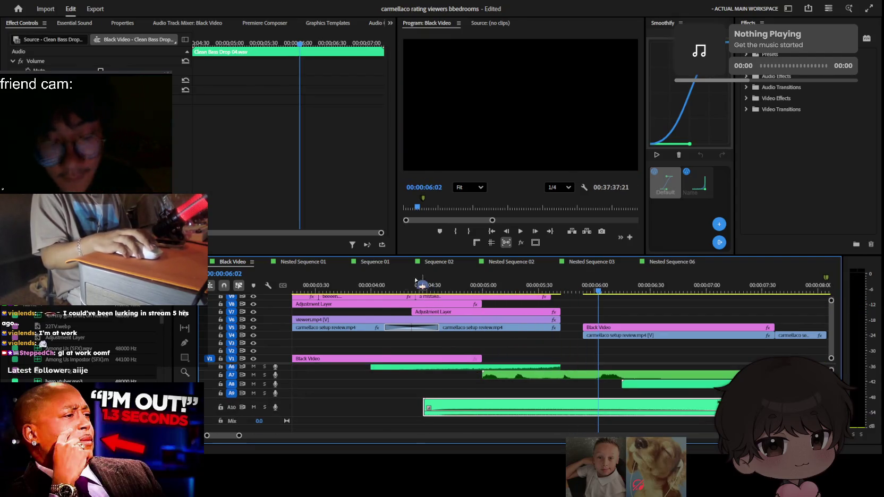
pyautogui.moveTo(419, 282); pyautogui.dragTo(490, 286)
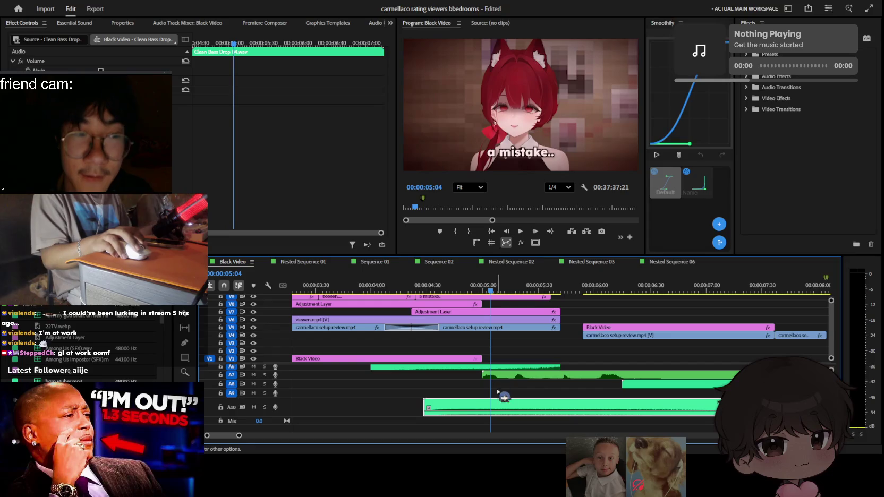
pyautogui.press('Delete')
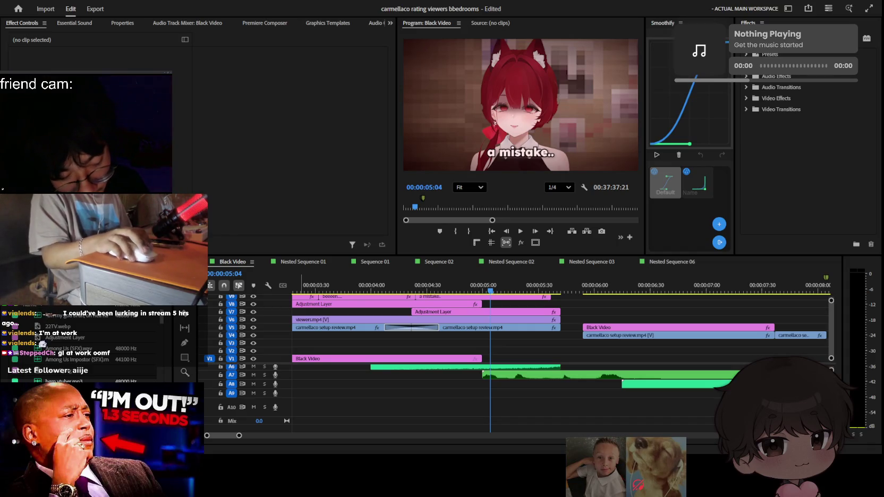
pyautogui.hotkey('ctrl', 'z')
pyautogui.hotkey('ctrl', 'shift', 'z')
pyautogui.hotkey('ctrl', 'z')
pyautogui.press('-')
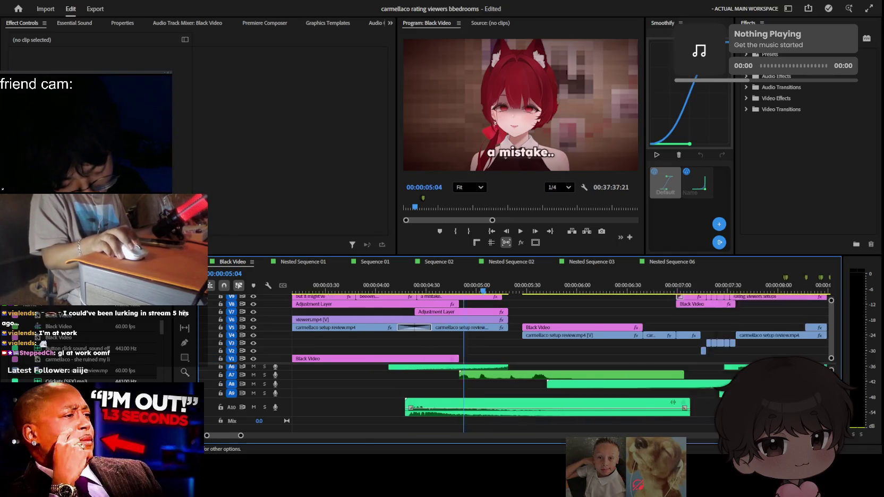
pyautogui.press('-')
pyautogui.click(453, 405)
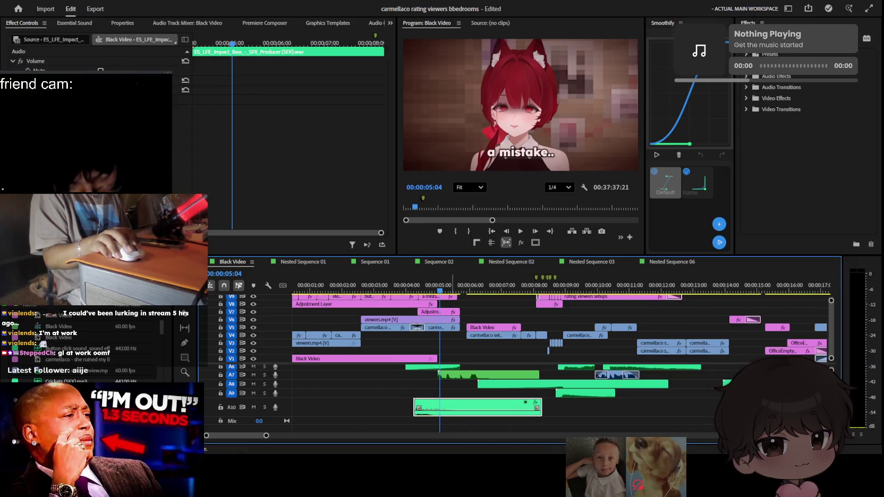
# Move the ES_LFE_Impact_Bass clip on A10 to the playhead near 00:00:05 and check it soloed
pyautogui.moveTo(480, 409); pyautogui.dragTo(503, 408)
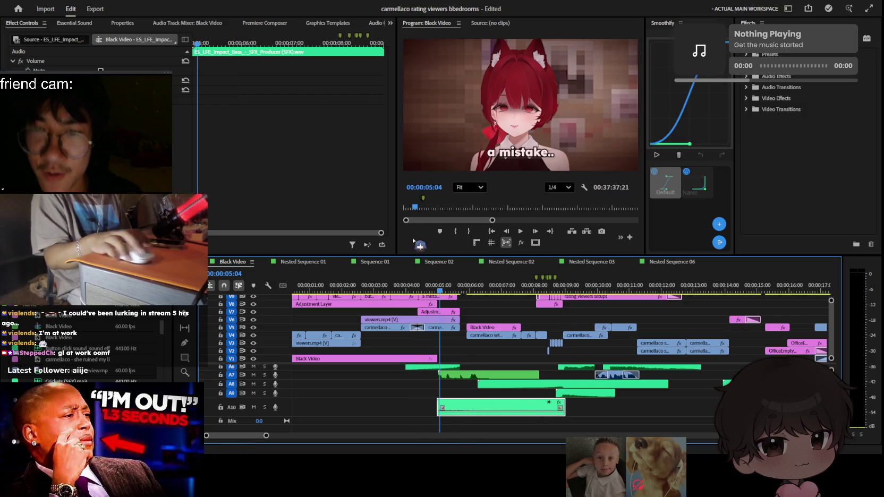
pyautogui.press('=')
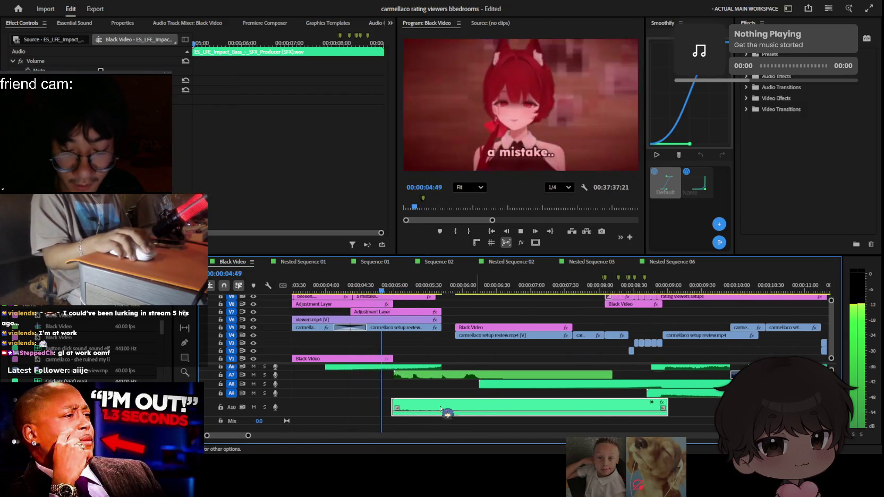
pyautogui.press('space')
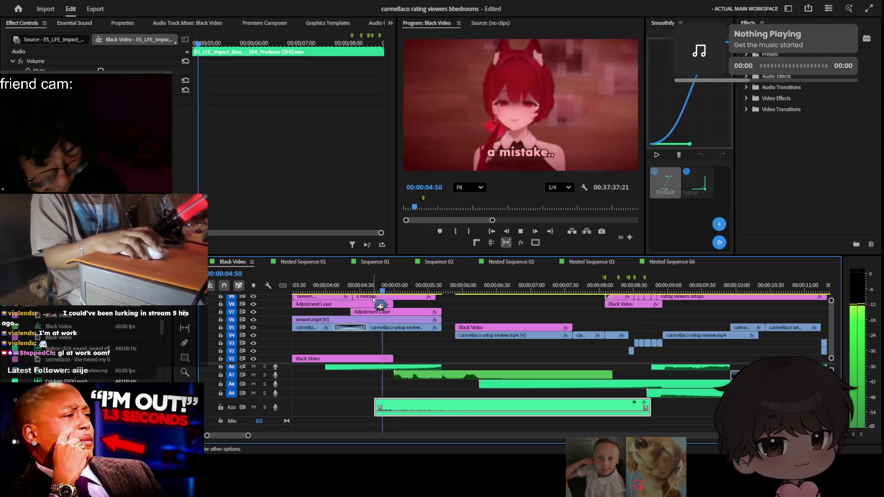
pyautogui.hotkey('shift', '5')
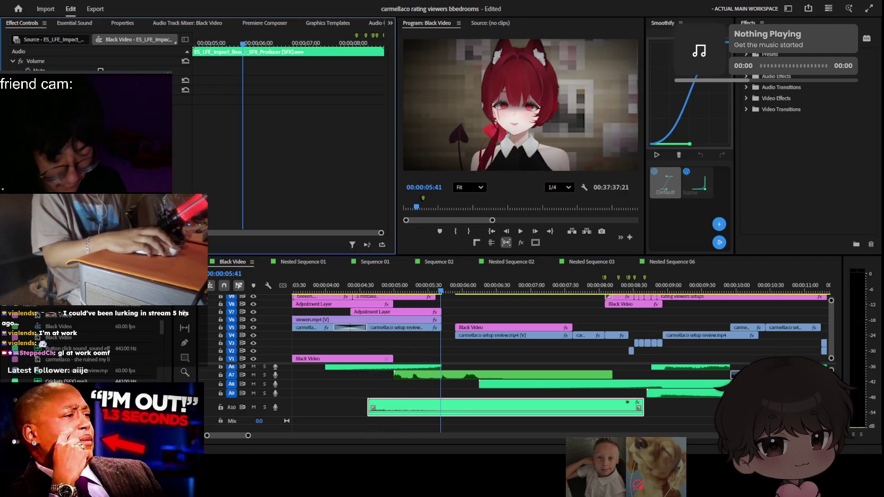
pyautogui.click(264, 406)
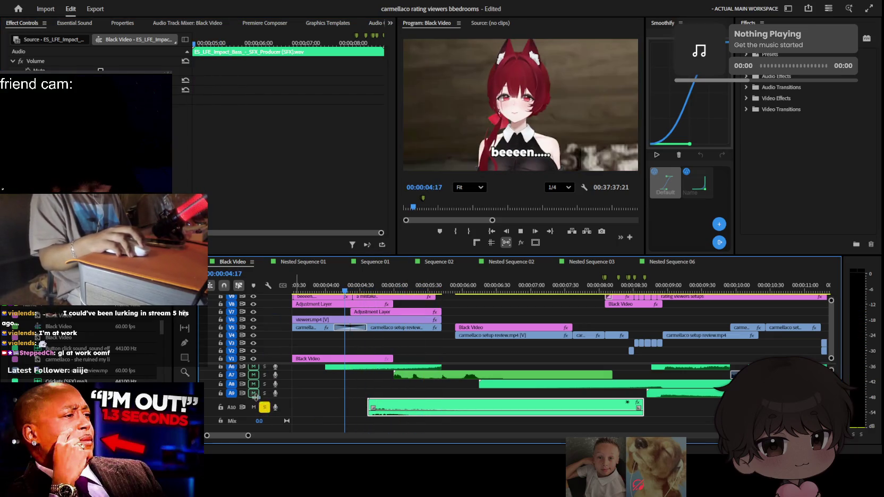
pyautogui.click(264, 407)
pyautogui.click(394, 296)
pyautogui.moveTo(393, 297); pyautogui.dragTo(292, 291)
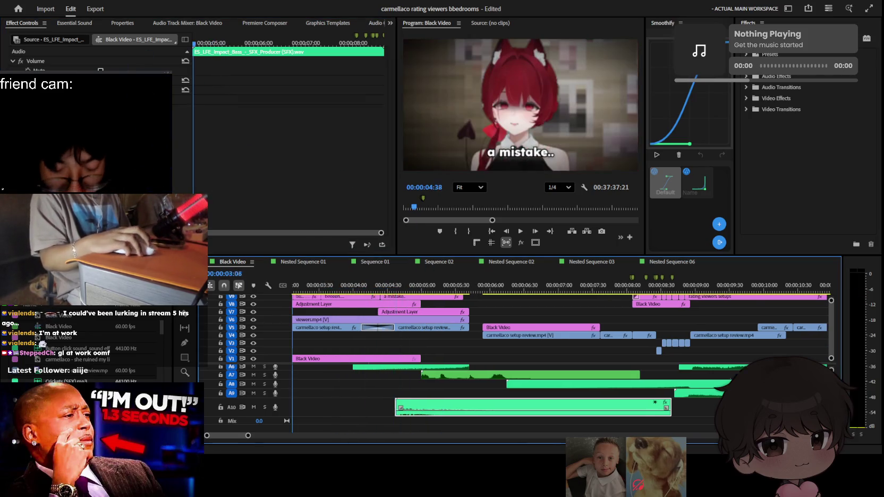
# Replay the edit from the start zoomed out, park at 00:00:03:54, and bring up Premiere Composer
pyautogui.press('Home')
pyautogui.scroll(3, 520, 351)
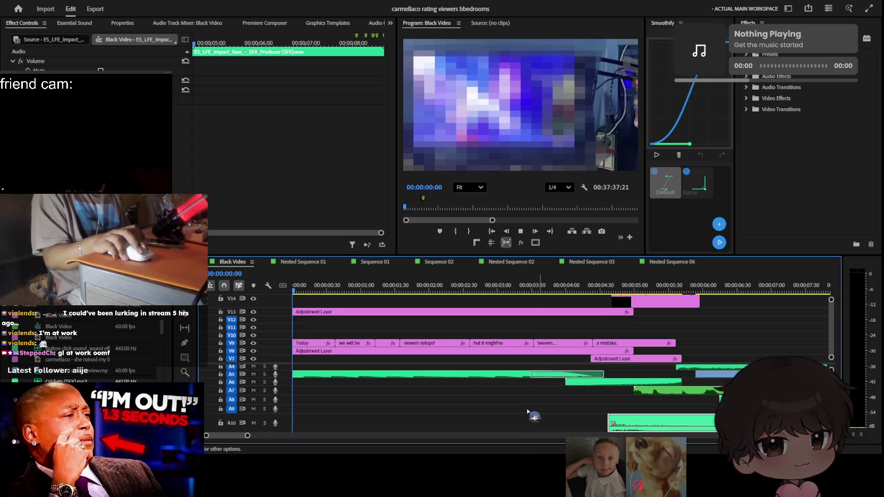
pyautogui.scroll(3, 534, 417)
pyautogui.press('space')
pyautogui.press('-')
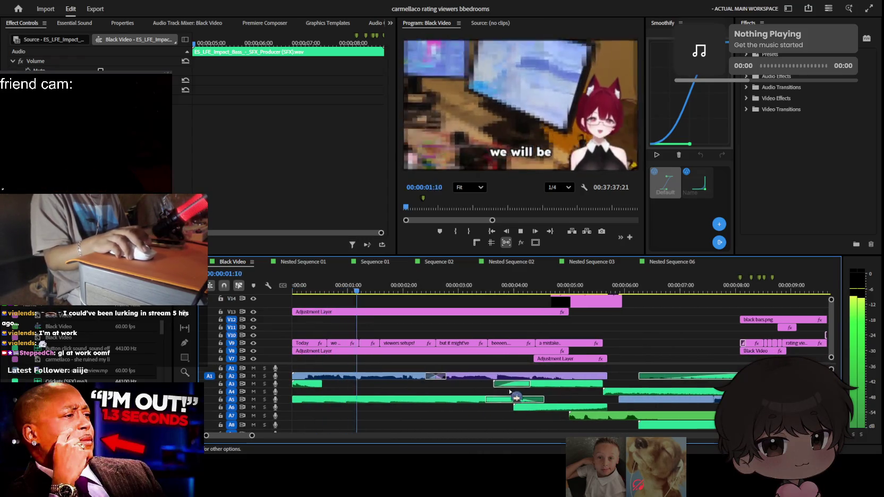
pyautogui.scroll(-3, 512, 393)
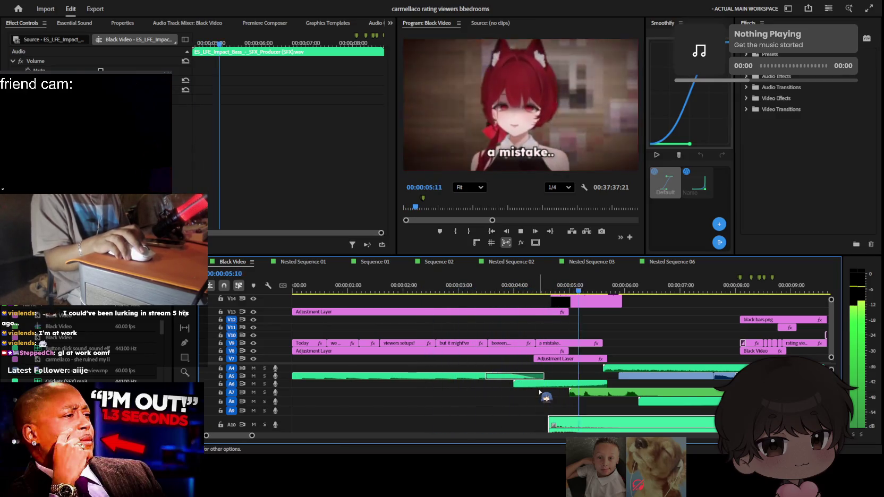
pyautogui.press('-')
pyautogui.press('-')
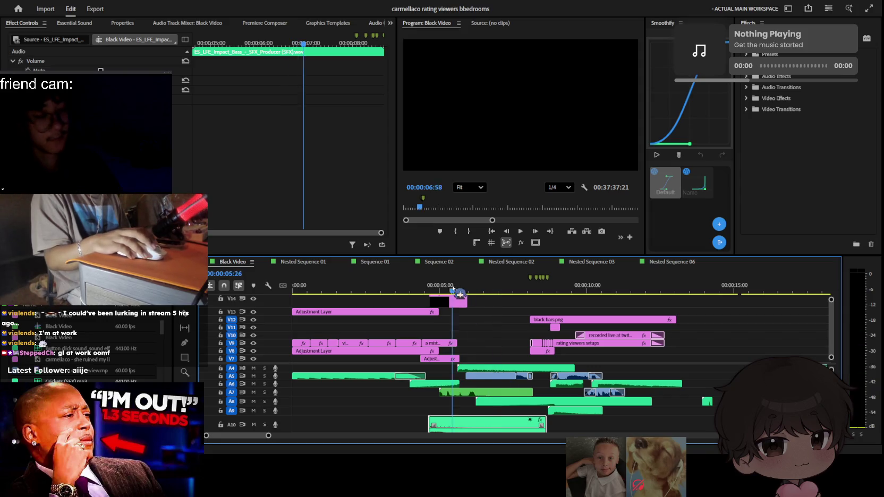
pyautogui.moveTo(453, 290); pyautogui.dragTo(407, 290)
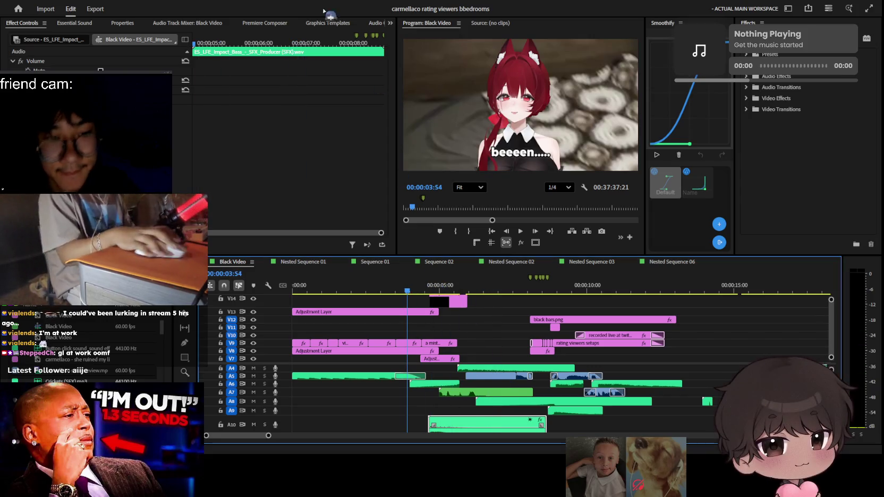
pyautogui.click(264, 23)
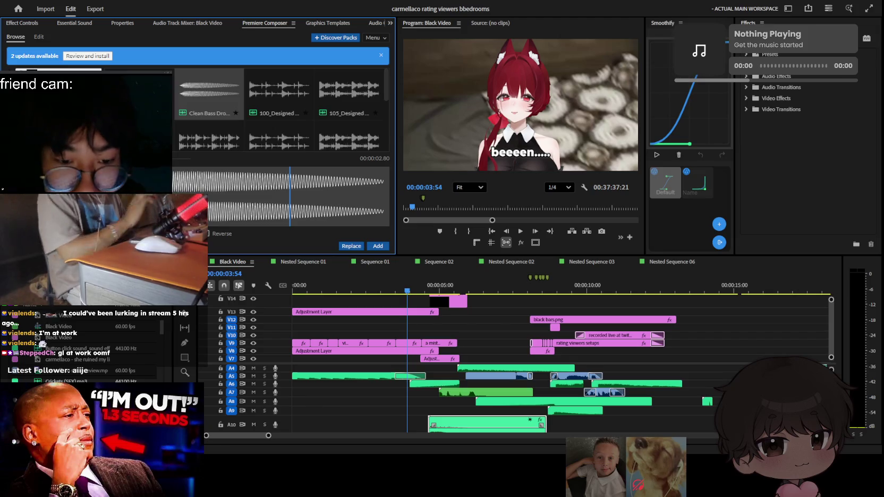
# Preview several rising and transition sound effects in the Premiere Composer library
pyautogui.click(206, 114)
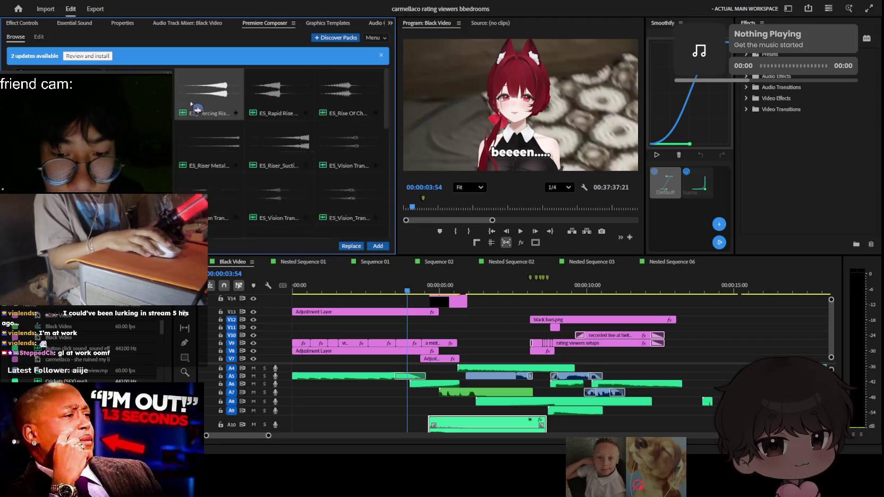
pyautogui.click(346, 128)
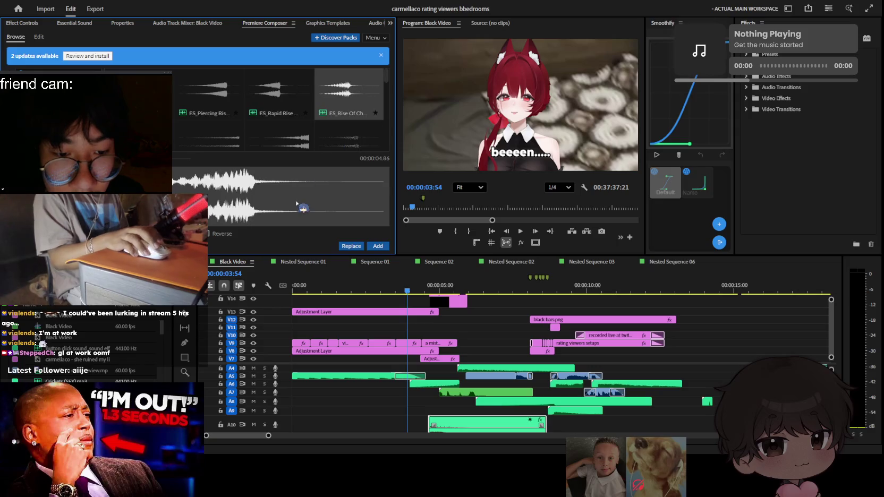
pyautogui.press('Left')
pyautogui.press('Right')
pyautogui.press('Left')
pyautogui.press('Left')
pyautogui.press('Down')
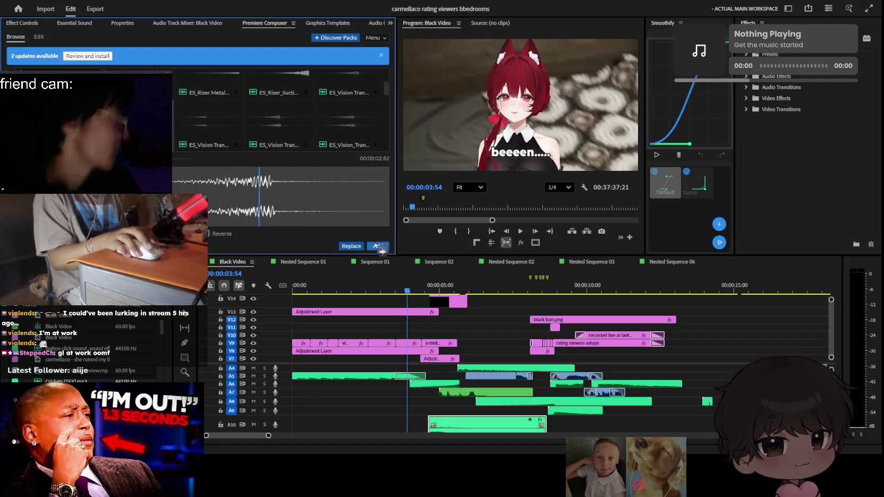
# Add ES_Vision Transition 2 to the sequence and place it on track A9, slightly later
pyautogui.click(380, 247)
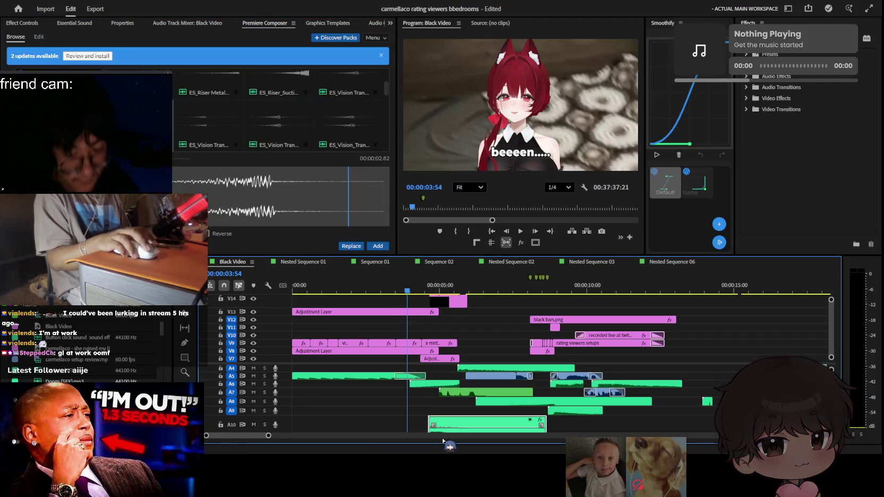
pyautogui.scroll(3, 462, 399)
pyautogui.moveTo(464, 400); pyautogui.dragTo(458, 378)
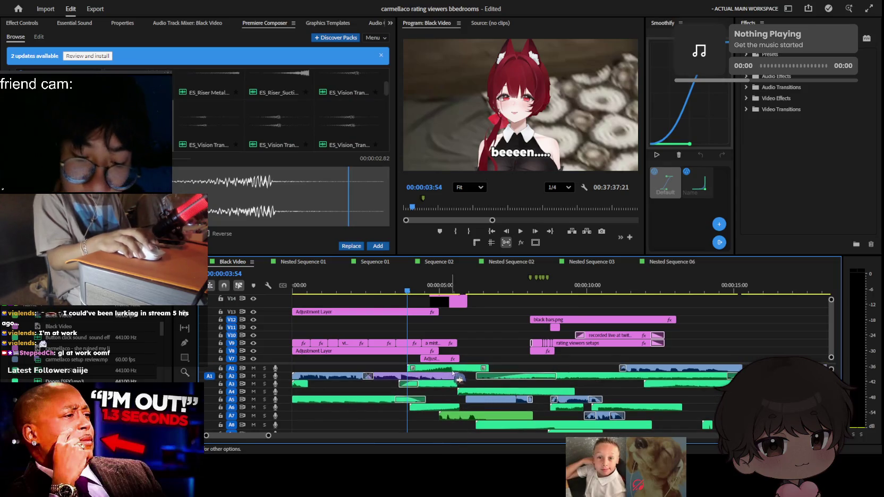
pyautogui.moveTo(408, 425); pyautogui.dragTo(414, 418)
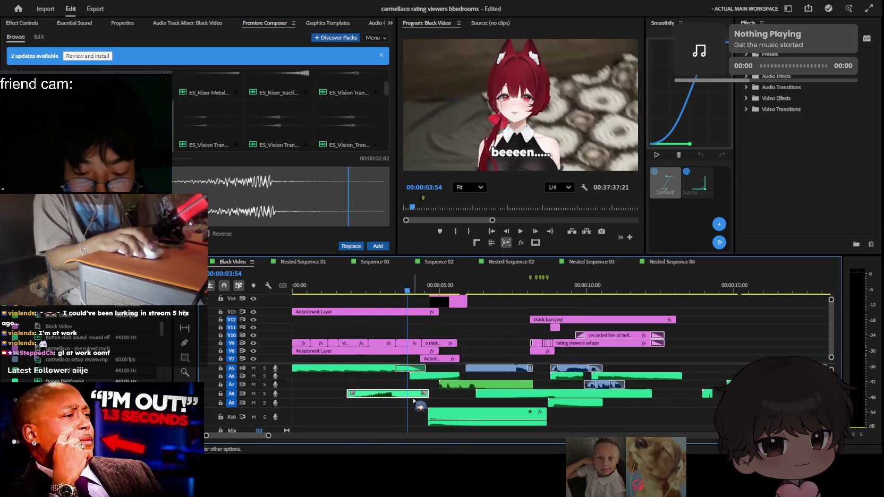
pyautogui.click(420, 407)
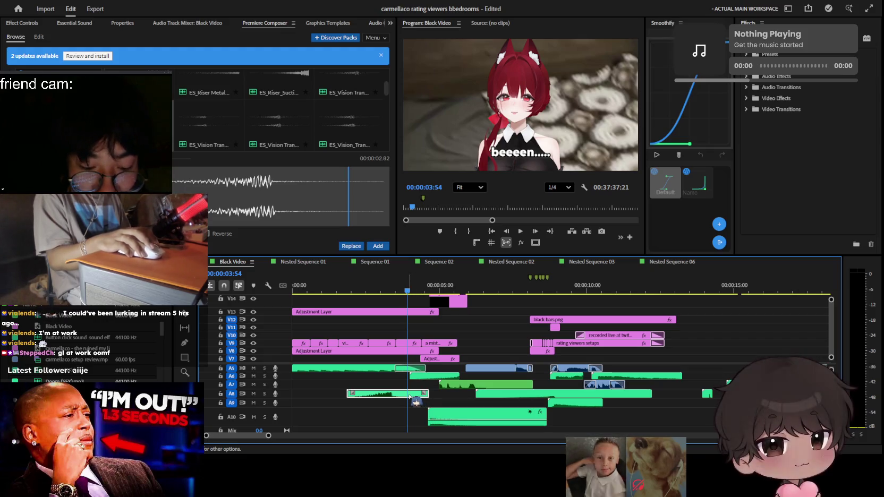
pyautogui.moveTo(414, 398); pyautogui.dragTo(450, 407)
pyautogui.scroll(2, 427, 405)
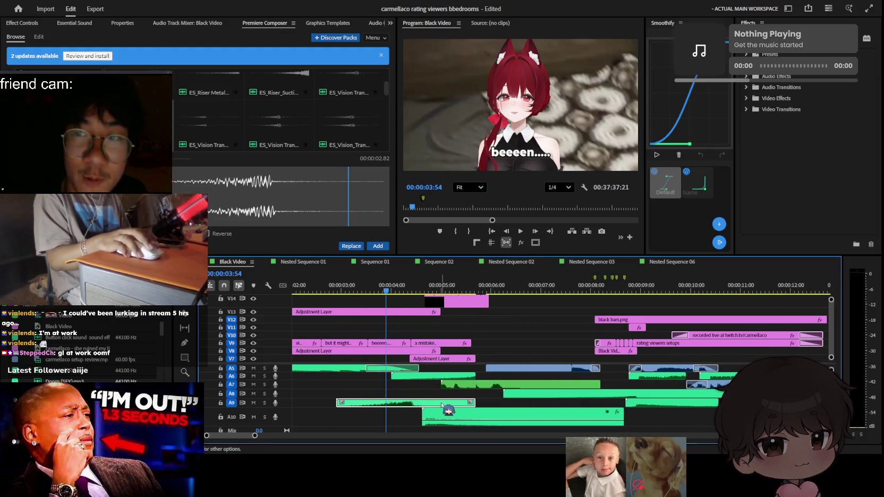
# Show the new sound clip's Effect Controls and stop the playhead around 4.5 seconds
pyautogui.click(187, 23)
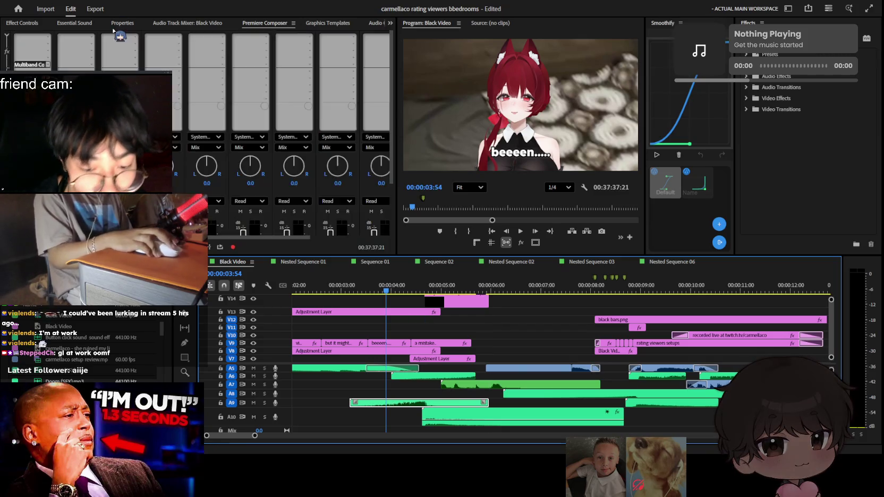
pyautogui.click(22, 23)
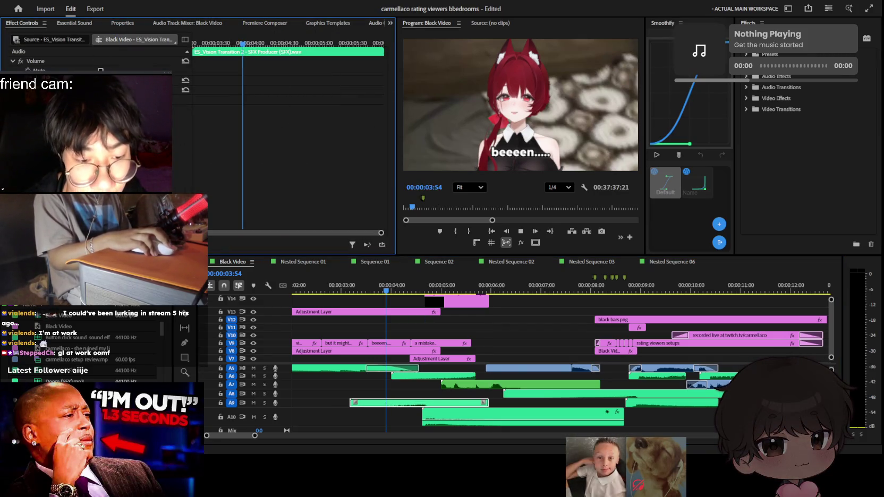
pyautogui.click(414, 285)
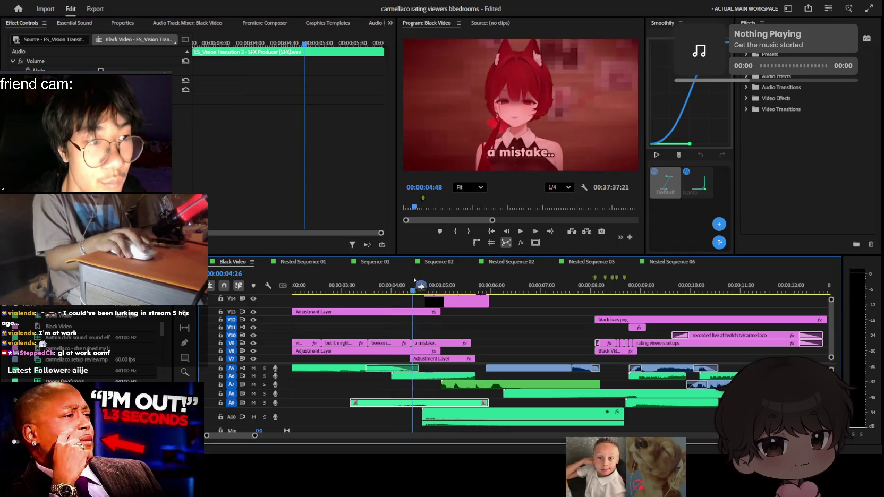
# Play the sequence from the beginning, scrolling the tracks to follow the captions and zooms
pyautogui.scroll(2, 478, 382)
pyautogui.press('Home')
pyautogui.press('space')
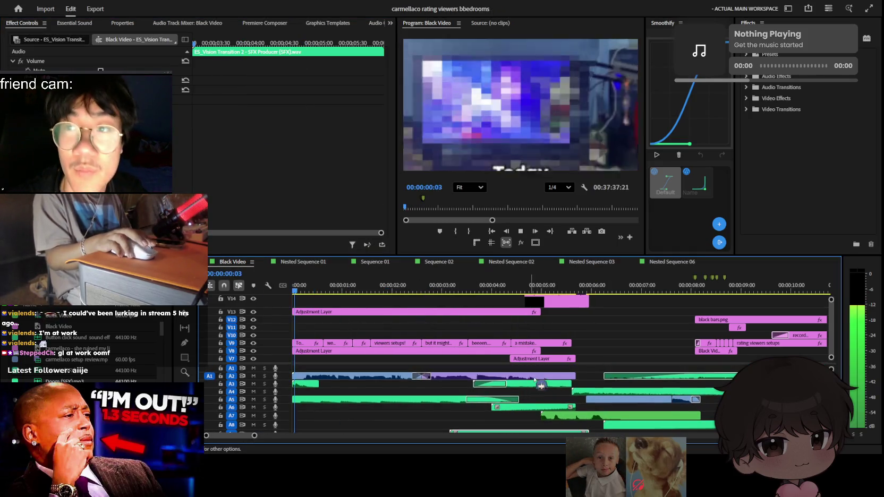
pyautogui.scroll(-2, 574, 367)
pyautogui.scroll(1, 616, 345)
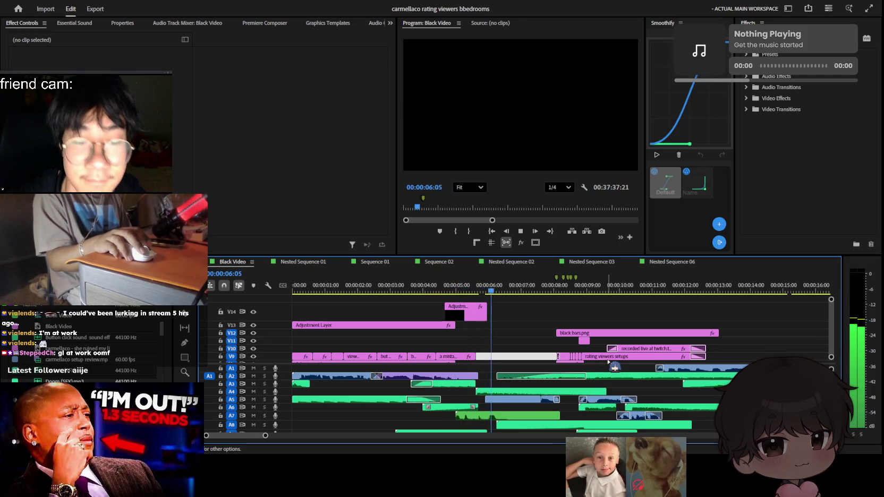
pyautogui.scroll(-3, 627, 377)
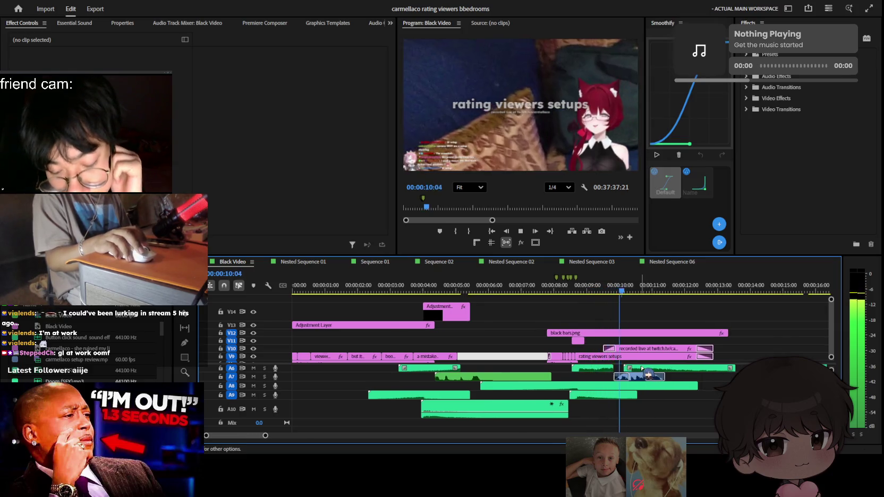
pyautogui.scroll(-3, 655, 386)
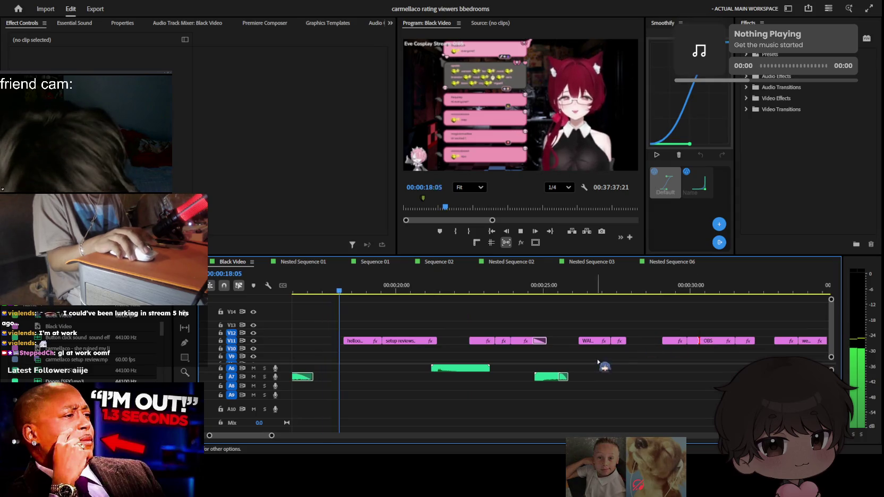
pyautogui.scroll(-3, 619, 349)
pyautogui.scroll(-2, 635, 349)
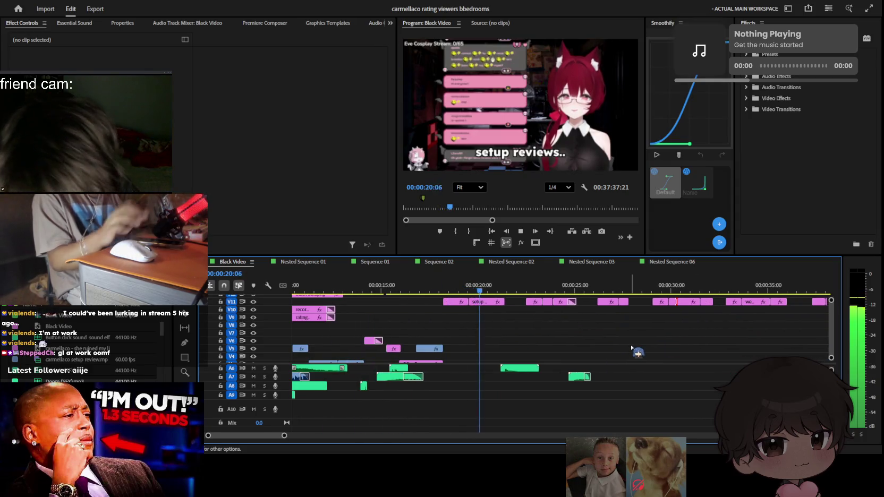
pyautogui.scroll(3, 602, 393)
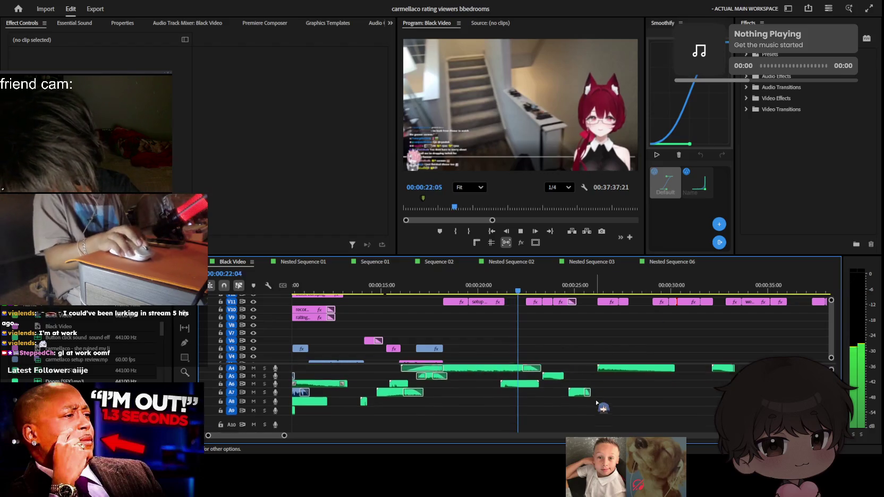
pyautogui.scroll(2, 599, 390)
pyautogui.scroll(3, 594, 396)
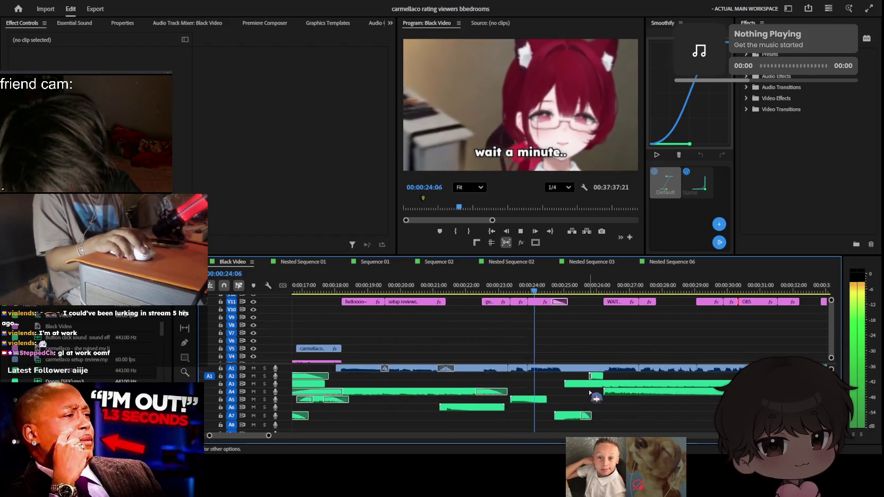
# Keep reviewing to about 52 seconds, then select the Eterna Forest music clip
pyautogui.scroll(-2, 594, 404)
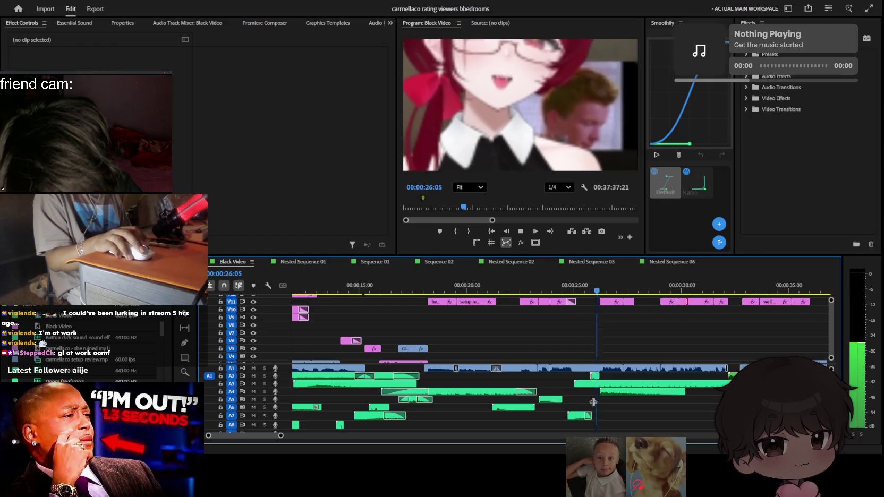
pyautogui.scroll(-3, 594, 404)
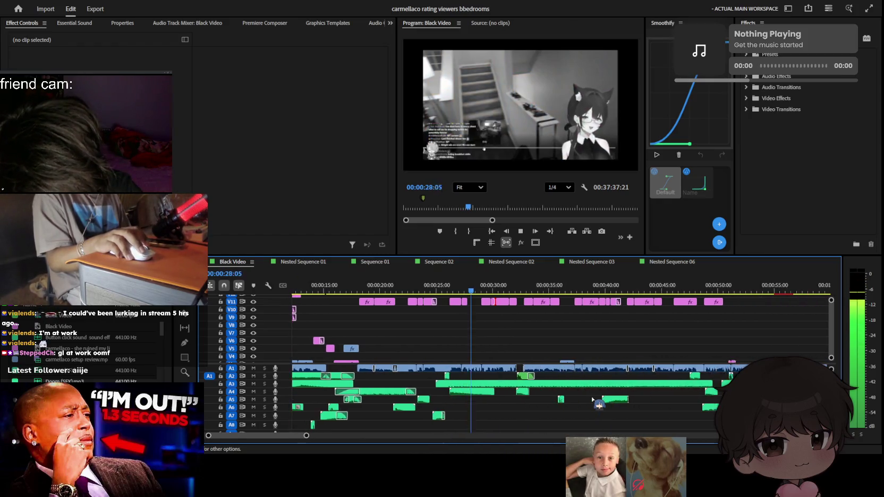
pyautogui.scroll(-1, 594, 398)
pyautogui.scroll(3, 596, 403)
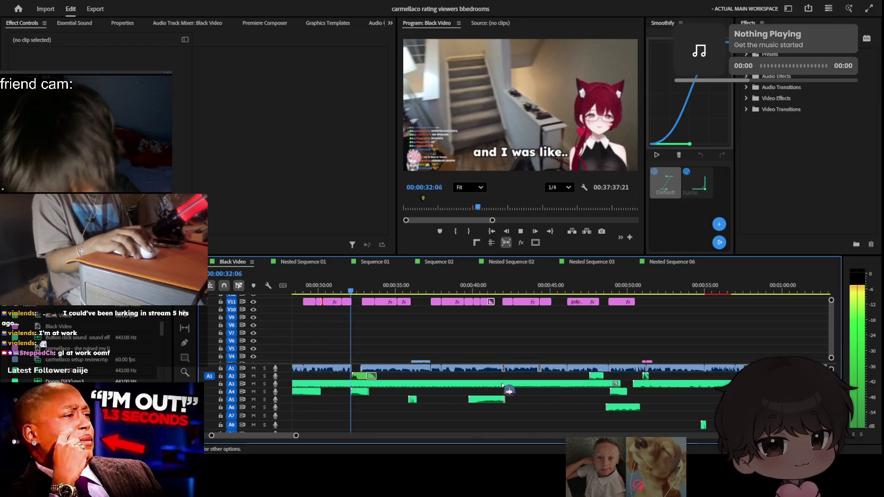
pyautogui.scroll(1, 503, 386)
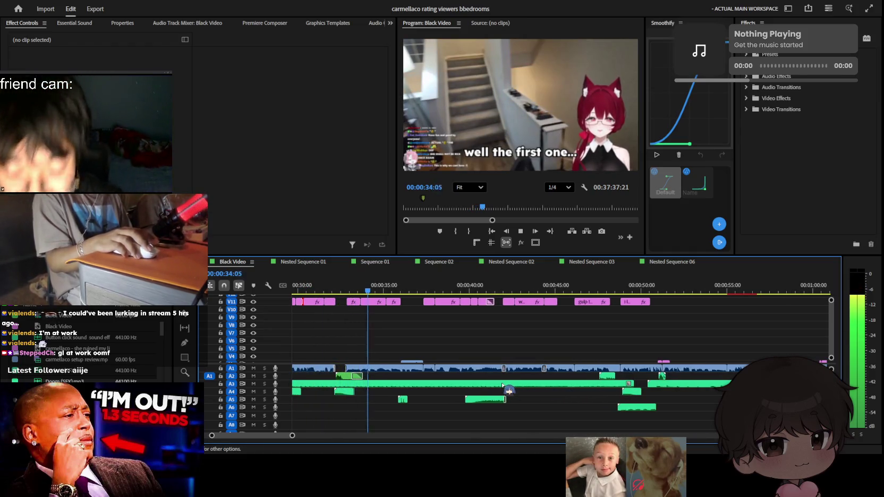
pyautogui.scroll(-2, 489, 351)
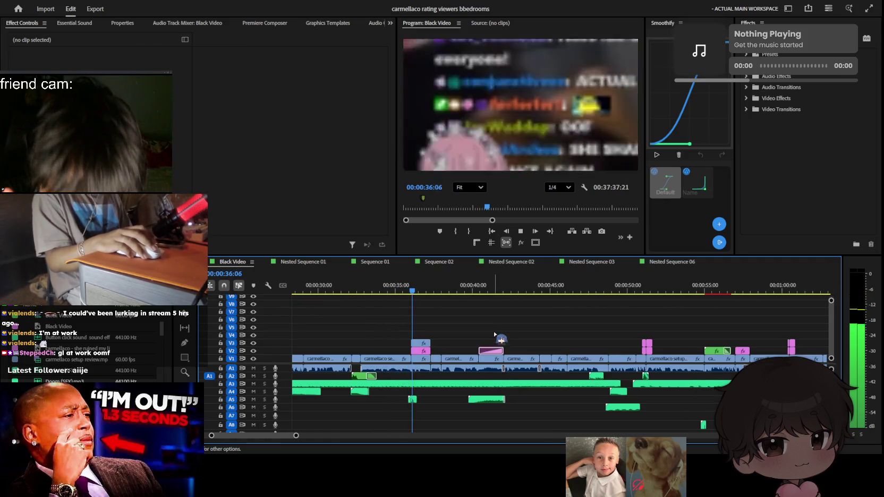
pyautogui.scroll(-1, 497, 345)
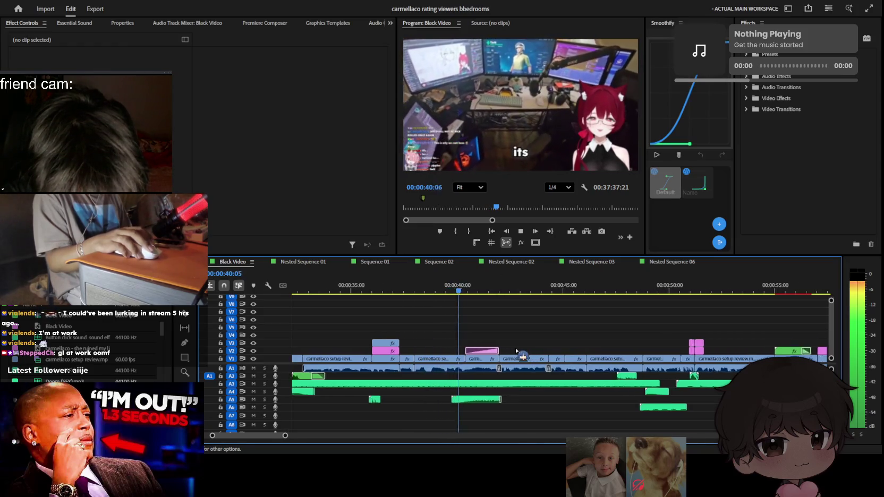
pyautogui.scroll(3, 502, 348)
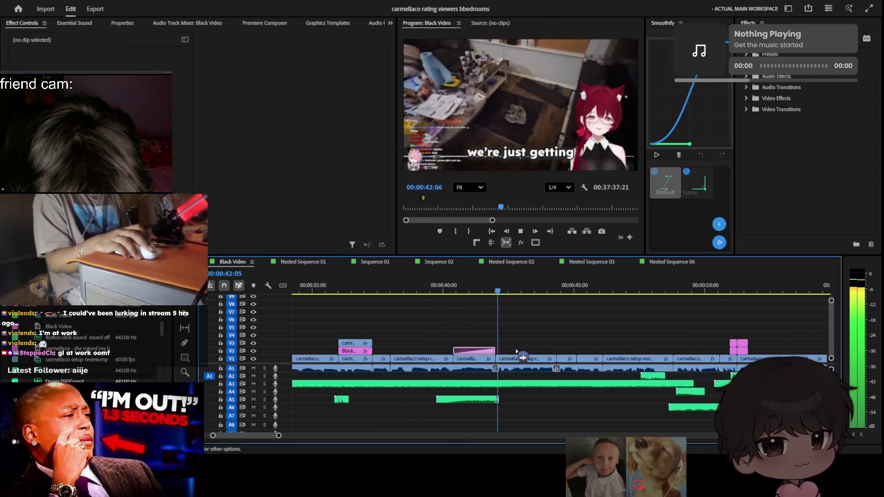
pyautogui.scroll(3, 516, 351)
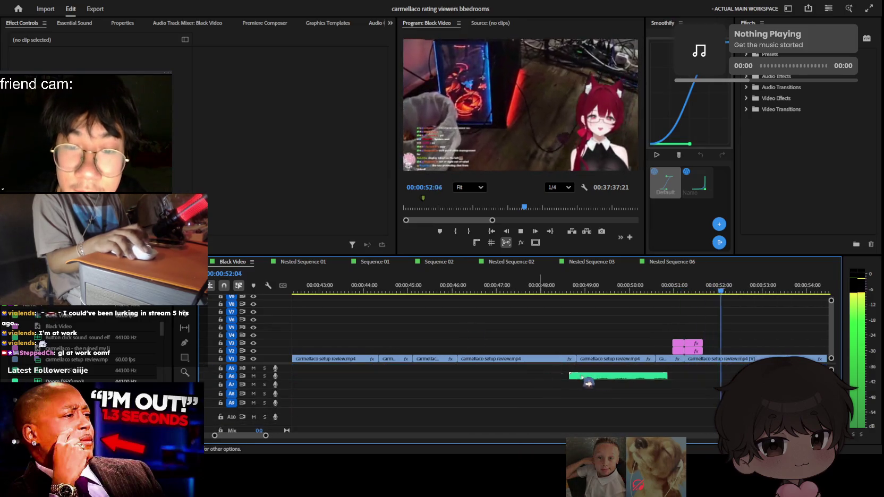
pyautogui.click(682, 387)
# Nudge the Eterna Forest music clip slightly later and play through to check its timing
pyautogui.moveTo(682, 387); pyautogui.dragTo(692, 384)
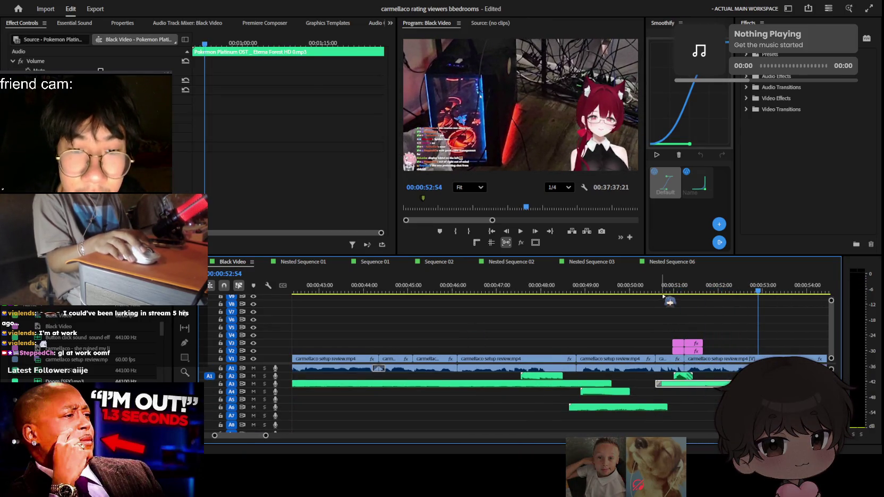
pyautogui.press('space')
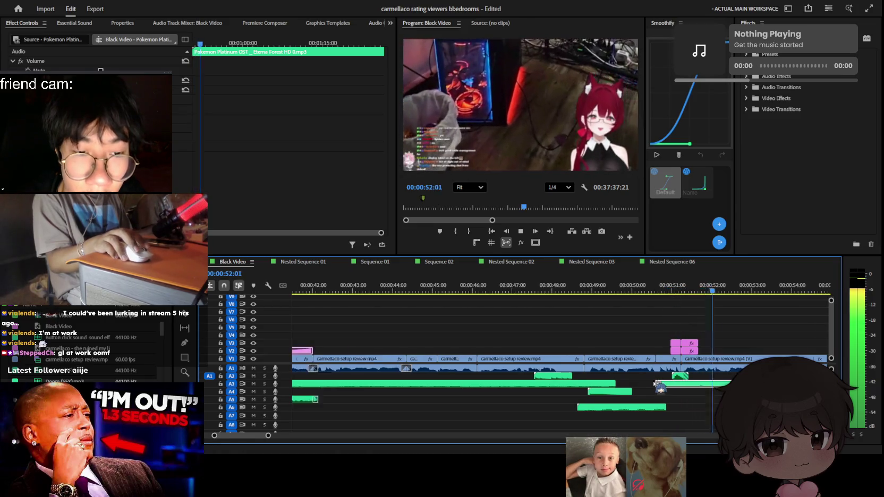
pyautogui.press('=')
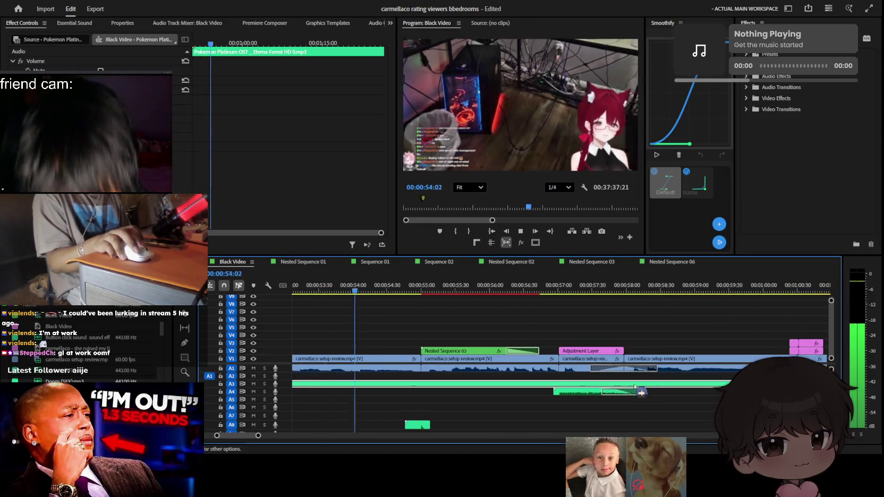
pyautogui.press('-')
pyautogui.scroll(-2, 601, 402)
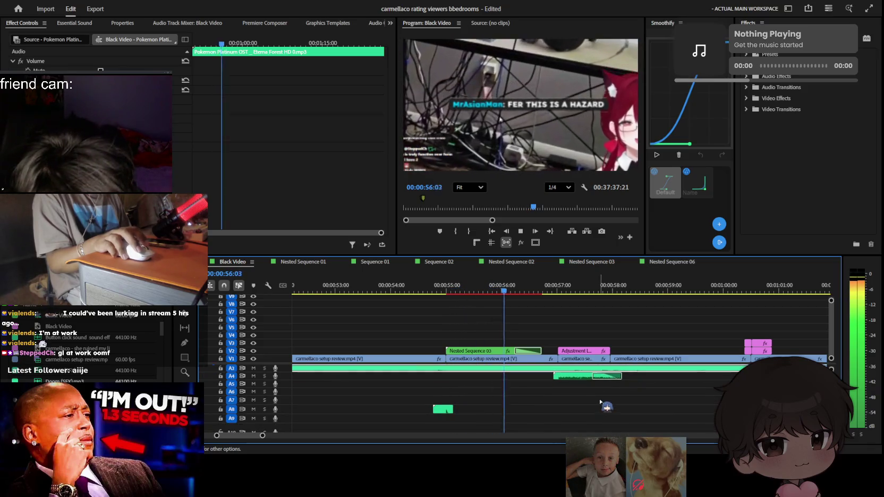
pyautogui.scroll(1, 606, 391)
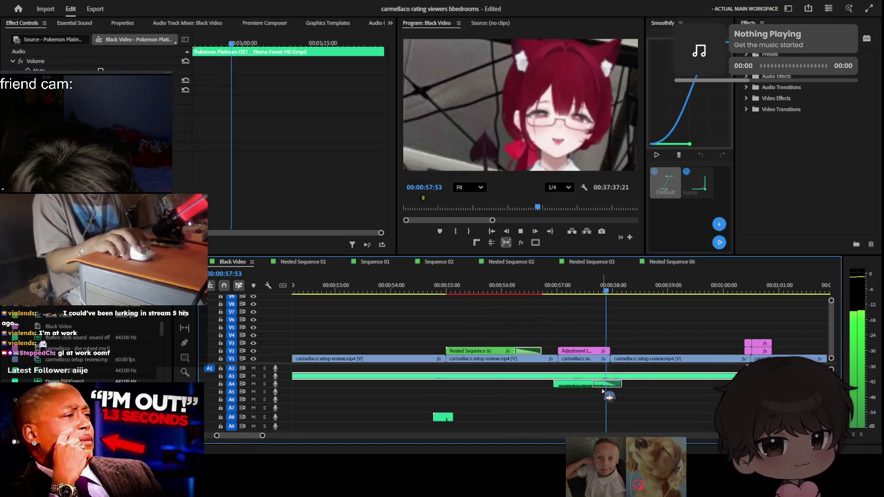
pyautogui.scroll(1, 602, 387)
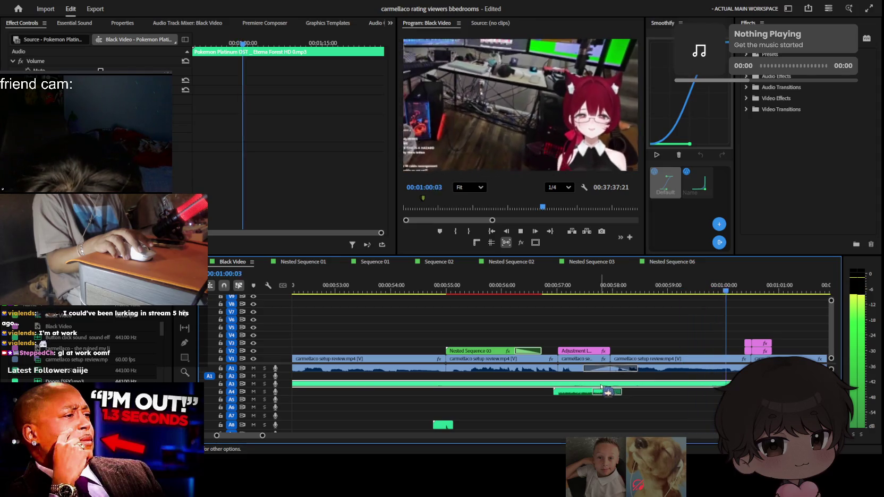
pyautogui.press('-')
# Deselect the music, adjust the timeline zoom, and select the adjustment layer holding the zoom
pyautogui.click(580, 368)
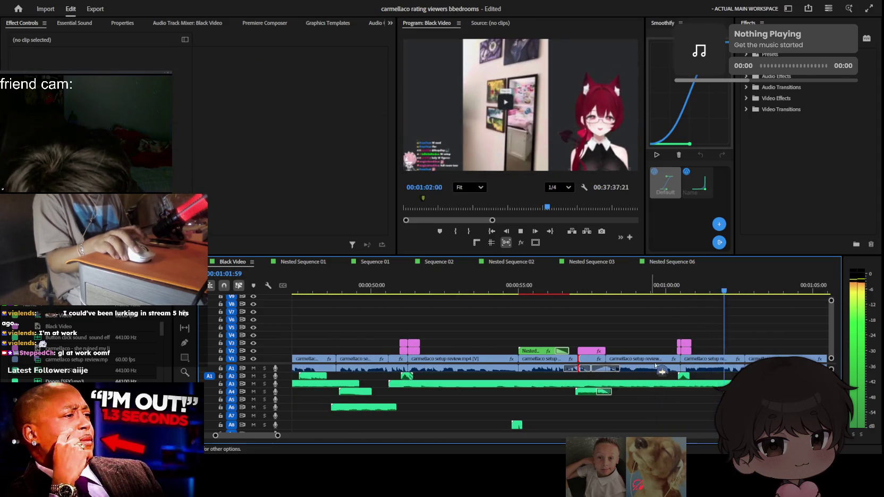
pyautogui.press('=')
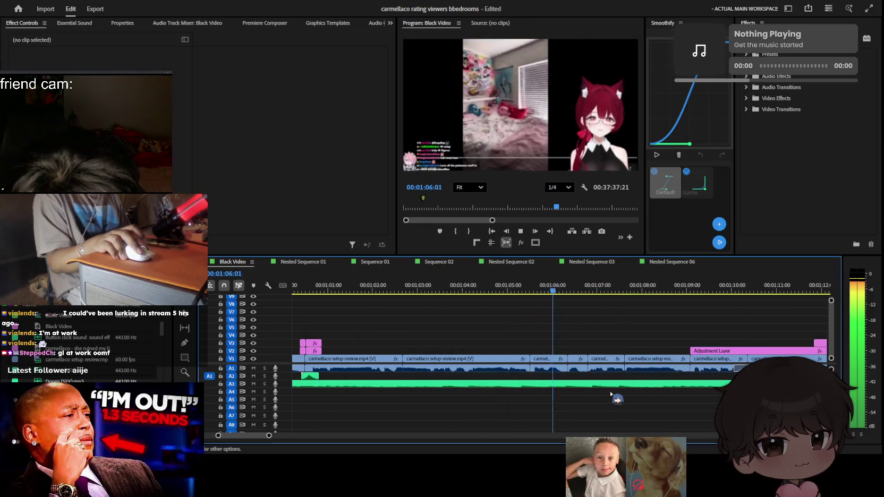
pyautogui.press('-')
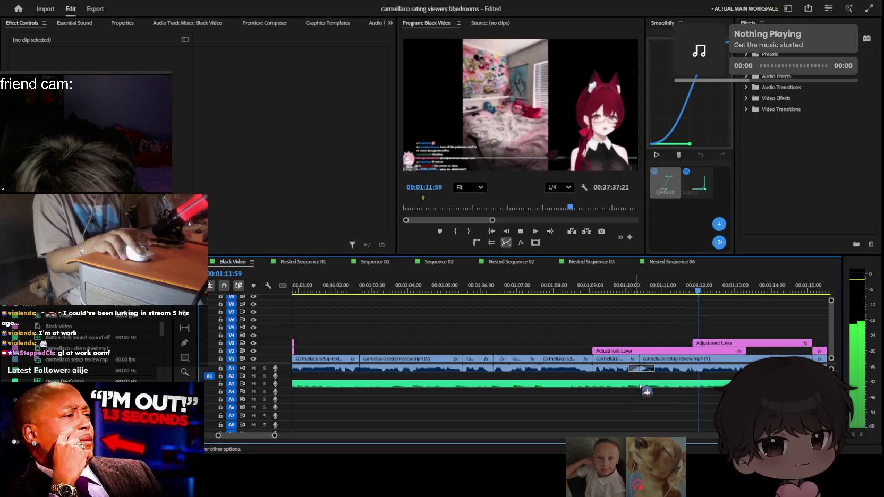
pyautogui.click(650, 351)
# Ease the adjustment layer's Scale keyframe by dragging its bezier and velocity handles into a smooth curve
pyautogui.scroll(-2, 290, 158)
pyautogui.scroll(-2, 292, 175)
pyautogui.click(281, 44)
pyautogui.scroll(1, 326, 135)
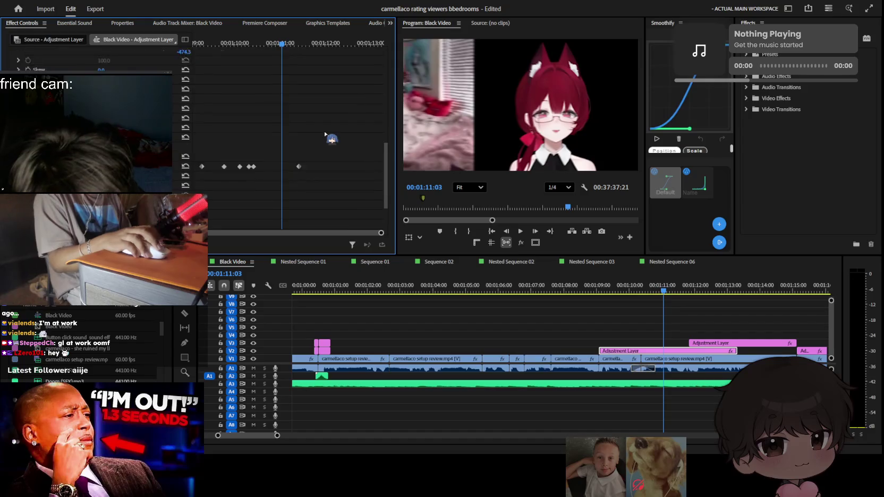
pyautogui.scroll(2, 326, 133)
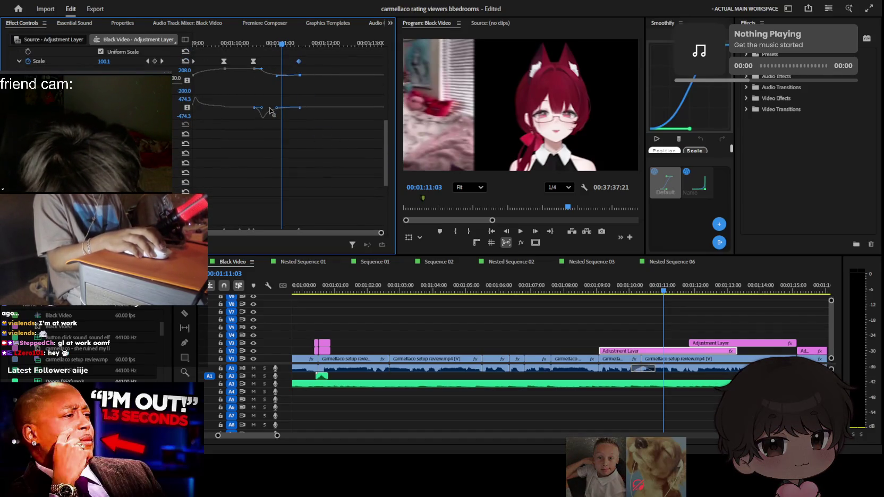
pyautogui.moveTo(272, 110); pyautogui.dragTo(341, 110)
pyautogui.scroll(-2, 345, 144)
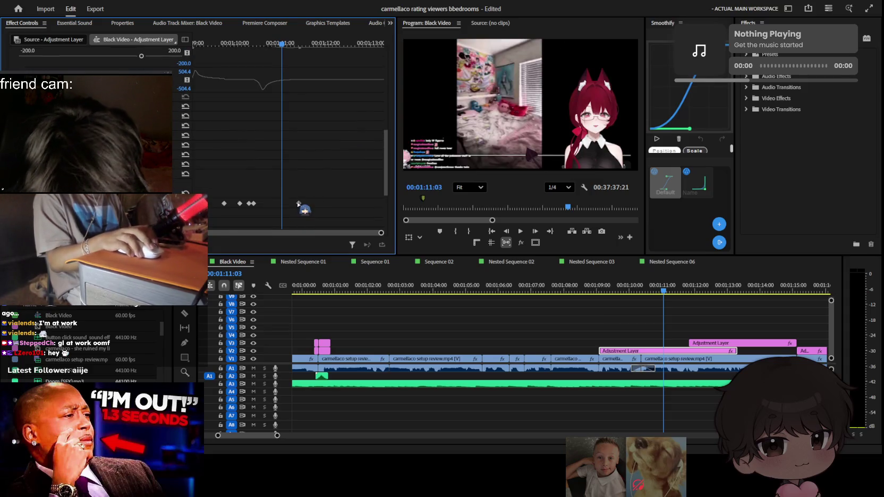
pyautogui.scroll(-2, 310, 161)
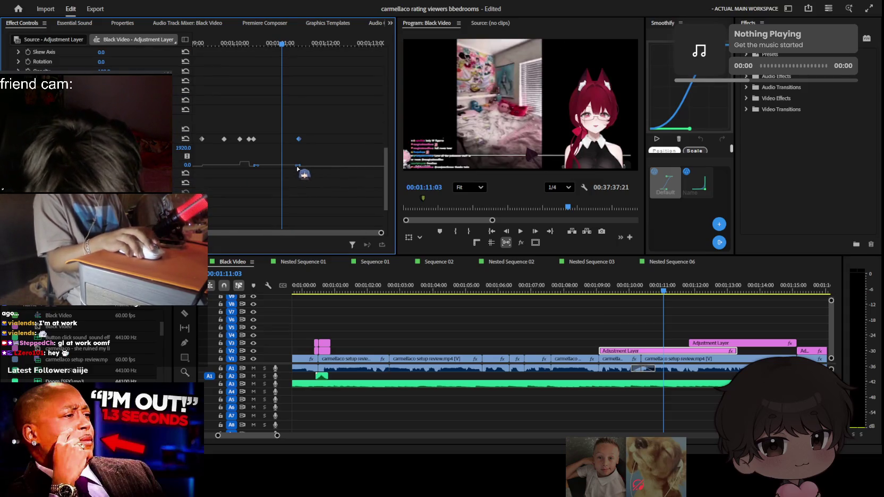
pyautogui.moveTo(282, 173); pyautogui.dragTo(262, 185)
pyautogui.click(253, 44)
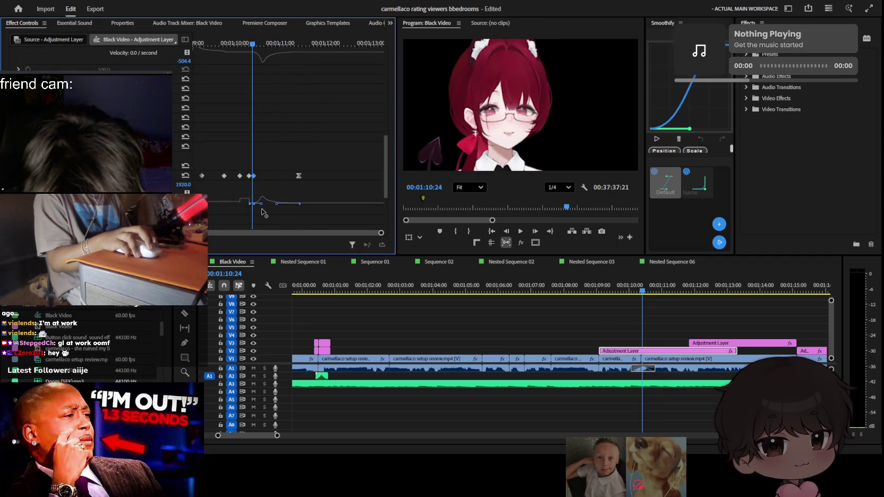
# Replay the smoothed punch-in zoom, save the project, and deselect the adjustment layer
pyautogui.press('space')
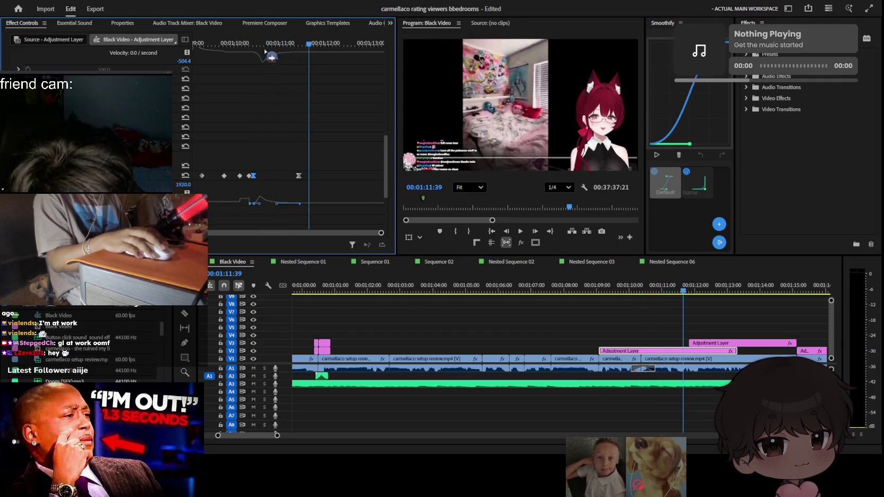
pyautogui.press('space')
pyautogui.press('Up')
pyautogui.press('Up')
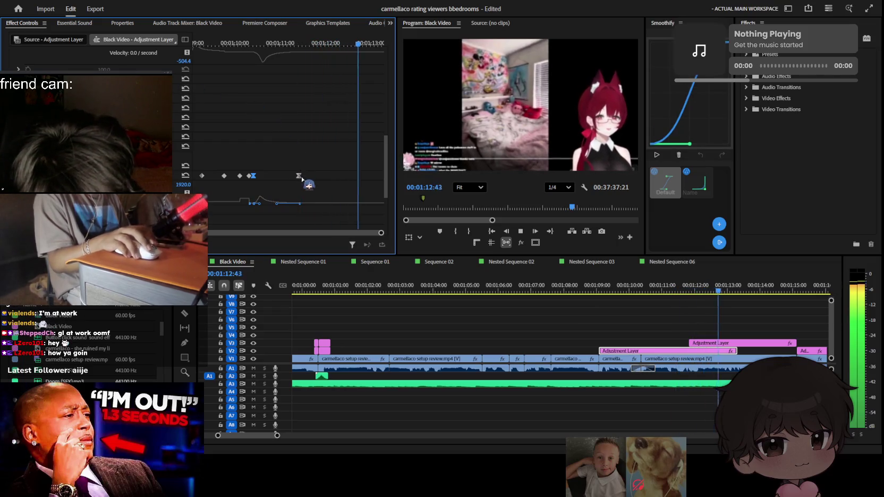
pyautogui.press('space')
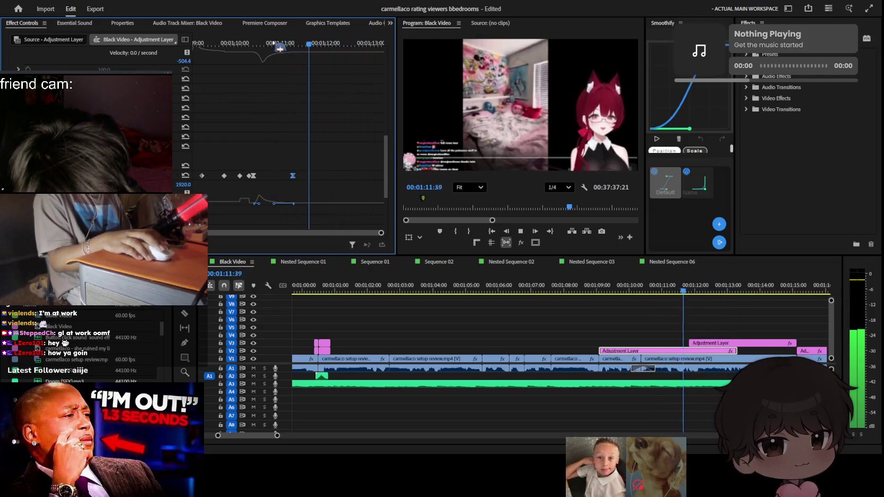
pyautogui.scroll(3, 324, 95)
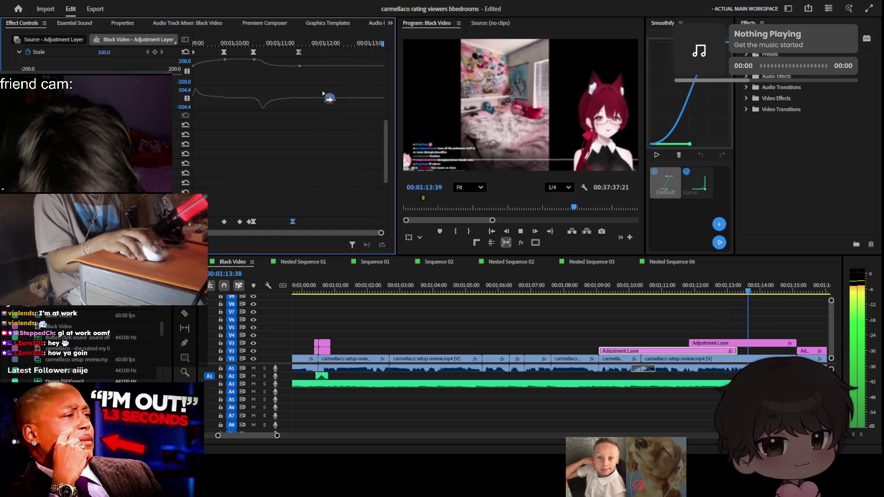
pyautogui.press('space')
pyautogui.hotkey('ctrl', 's')
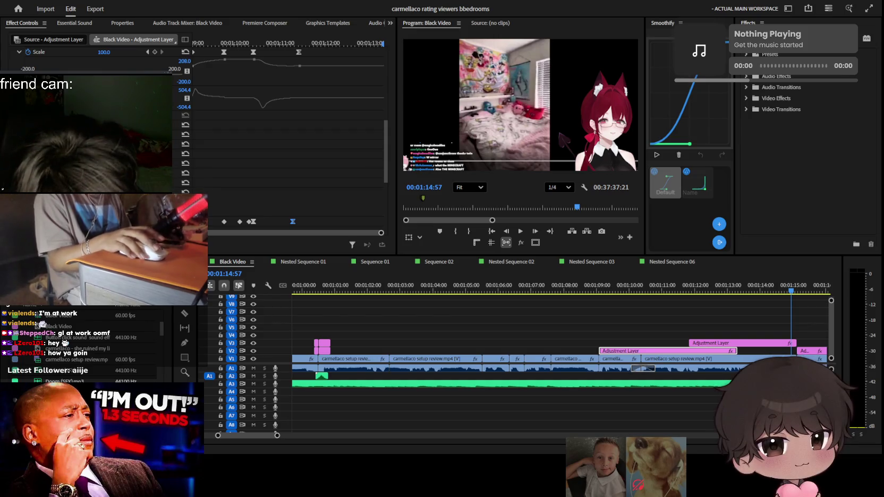
pyautogui.click(653, 293)
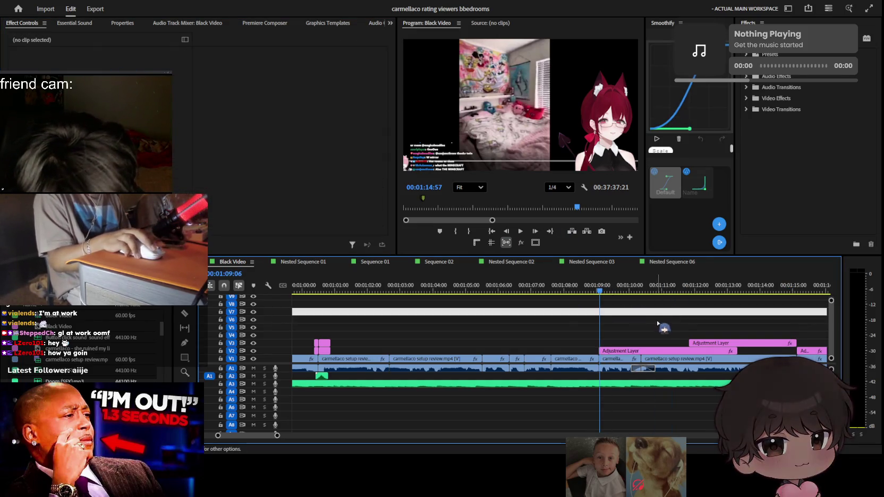
pyautogui.press('space')
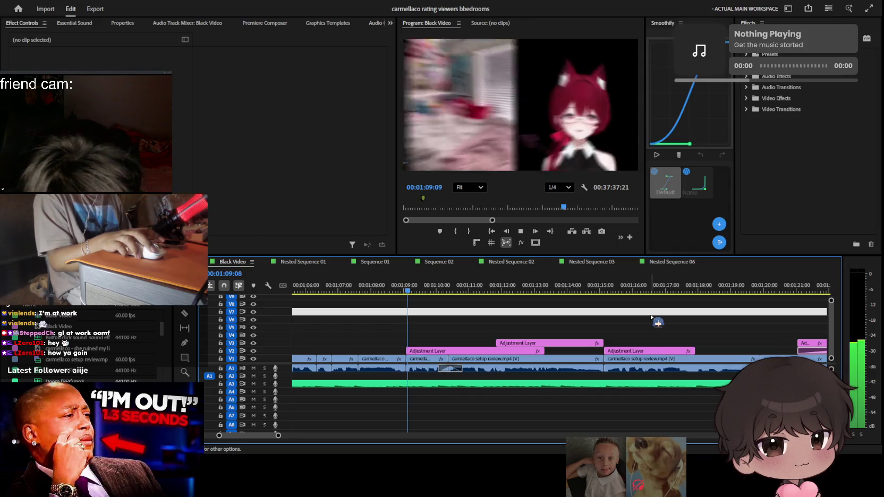
pyautogui.press('space')
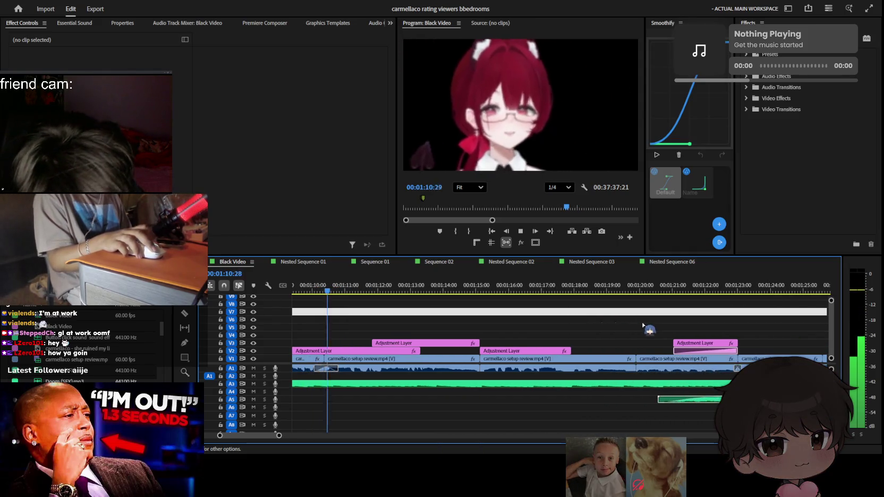
pyautogui.press('-')
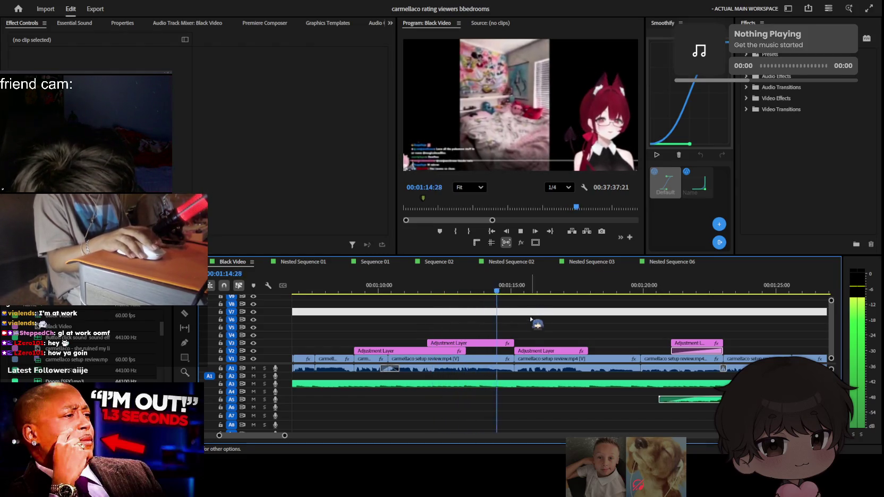
pyautogui.press('-')
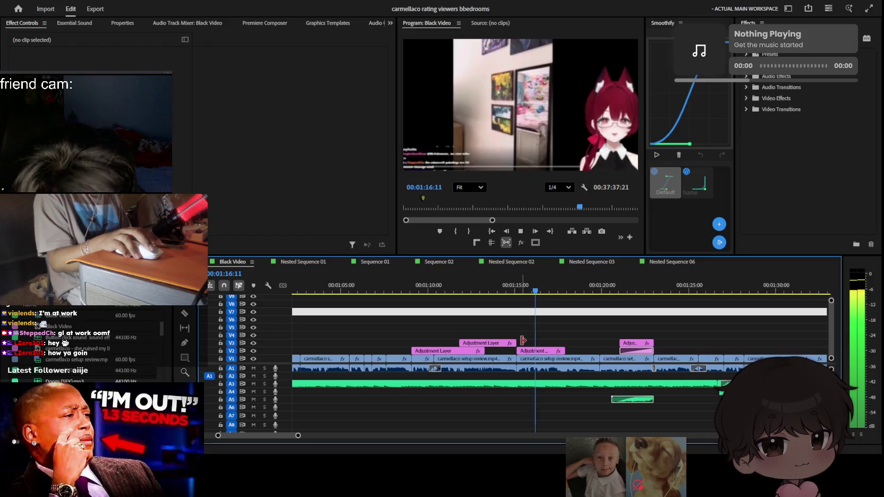
pyautogui.press('=')
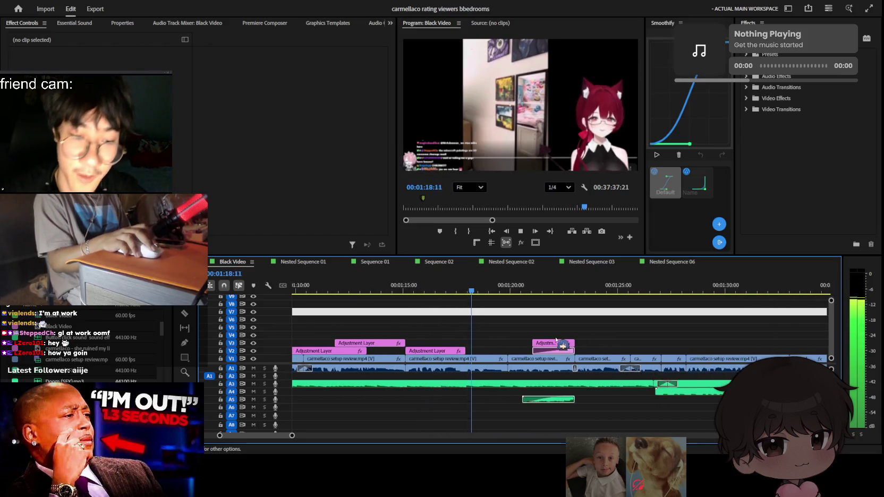
pyautogui.scroll(-2, 556, 343)
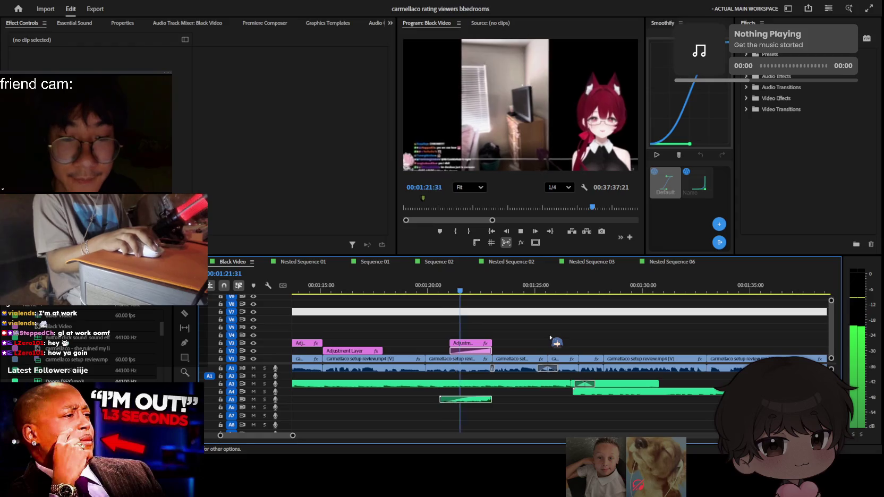
pyautogui.press('=')
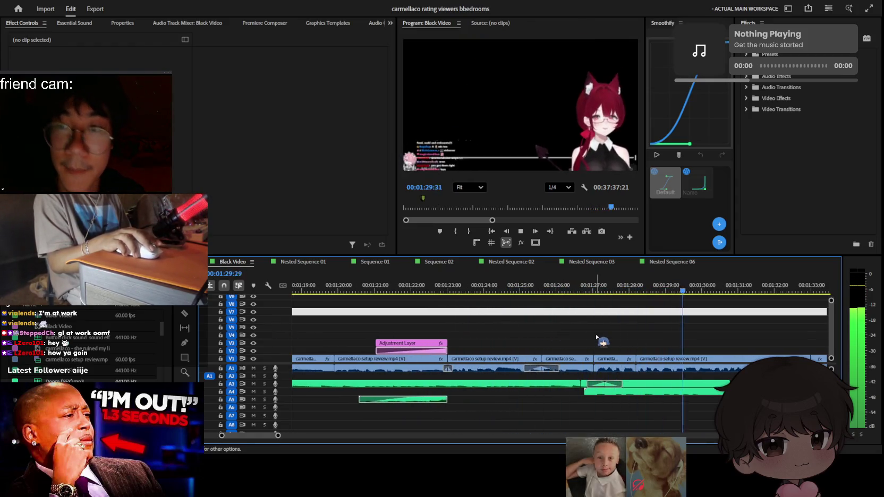
pyautogui.press('-')
pyautogui.press('-')
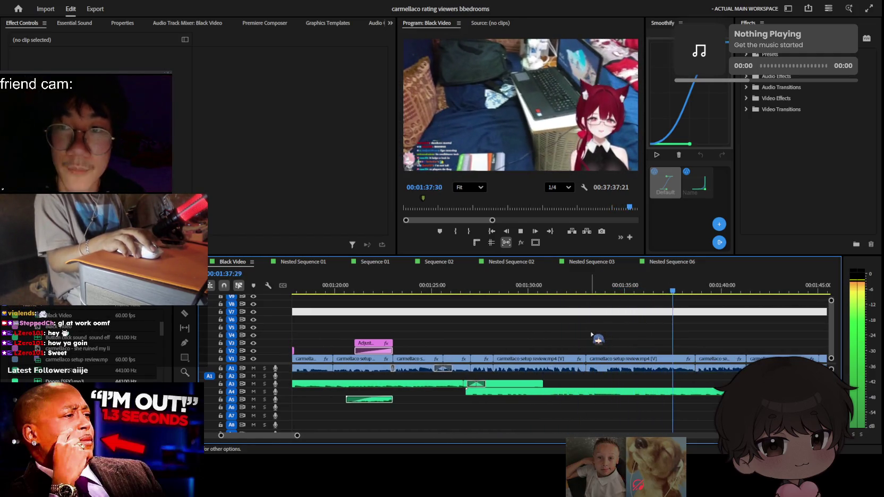
pyautogui.press('-')
pyautogui.press('-')
pyautogui.press('-')
pyautogui.press('-')
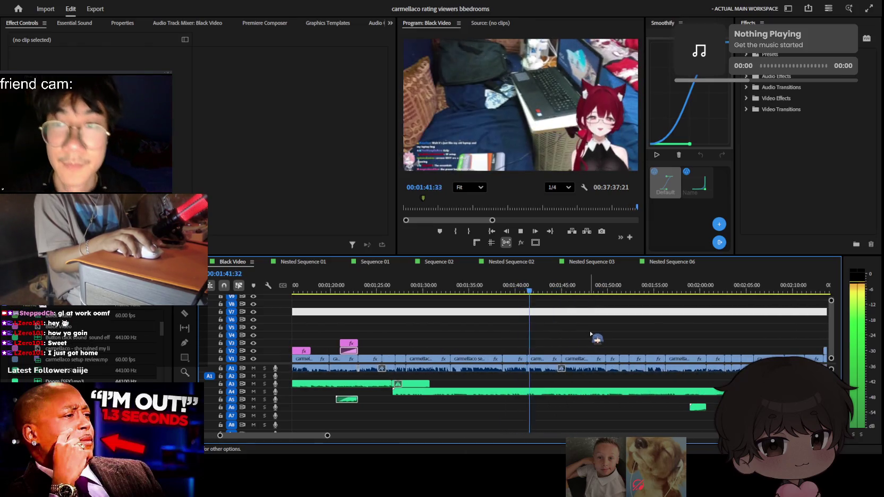
pyautogui.press('-')
pyautogui.press('-')
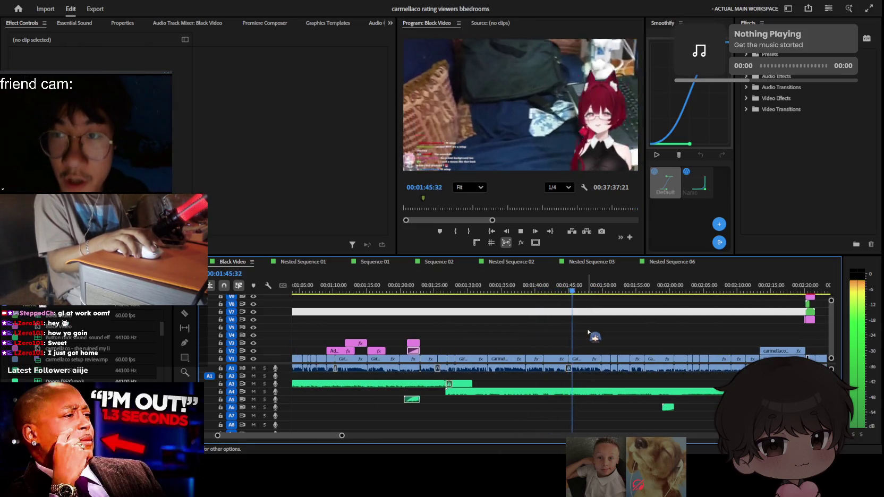
pyautogui.press('space')
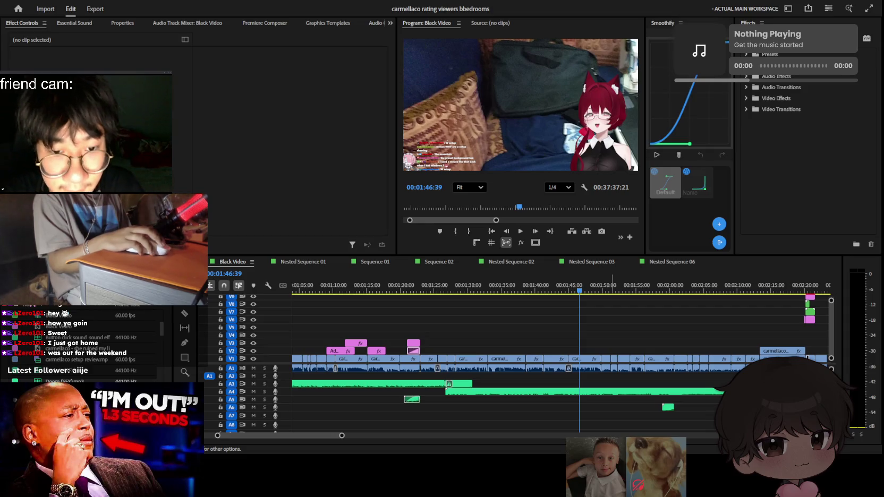
pyautogui.click(500, 276)
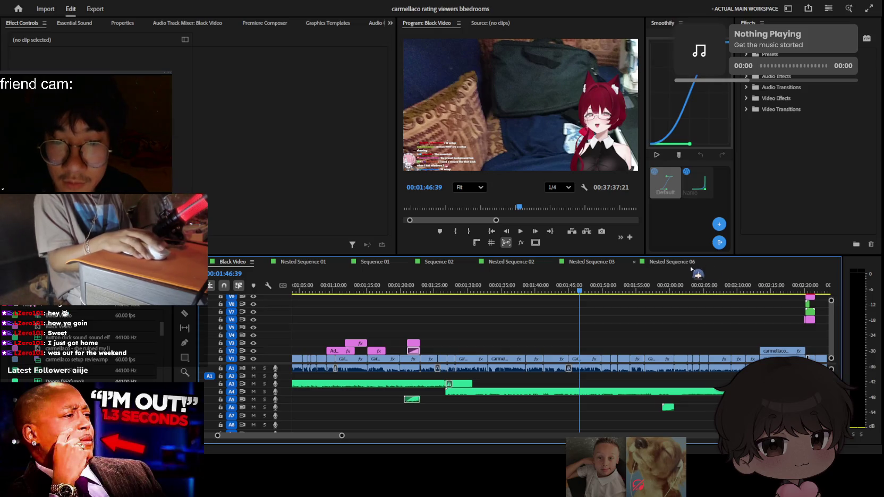
pyautogui.scroll(2, 568, 335)
# Jump to the sequence start and play from the 'viewers setups!' caption to the 'rating viewers setups' title
pyautogui.moveTo(454, 308)
pyautogui.mouseDown()
pyautogui.moveTo(202, 309)
pyautogui.moveTo(535, 308)
pyautogui.mouseUp()
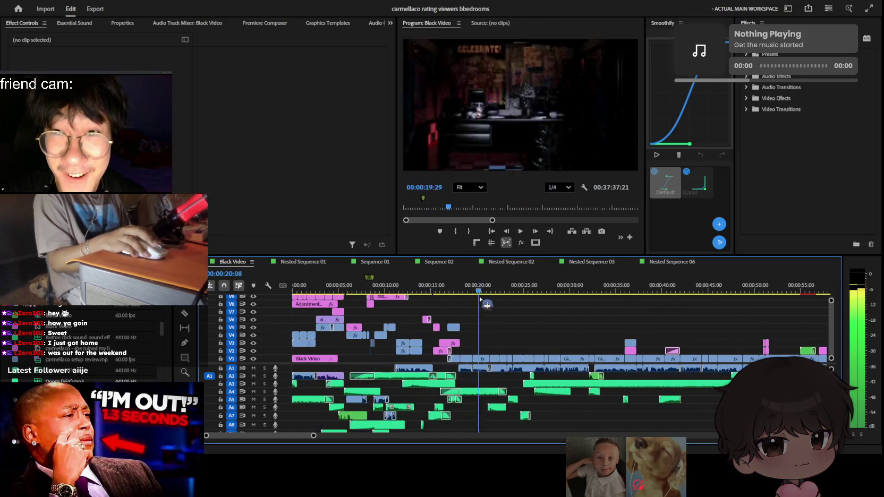
pyautogui.press('space')
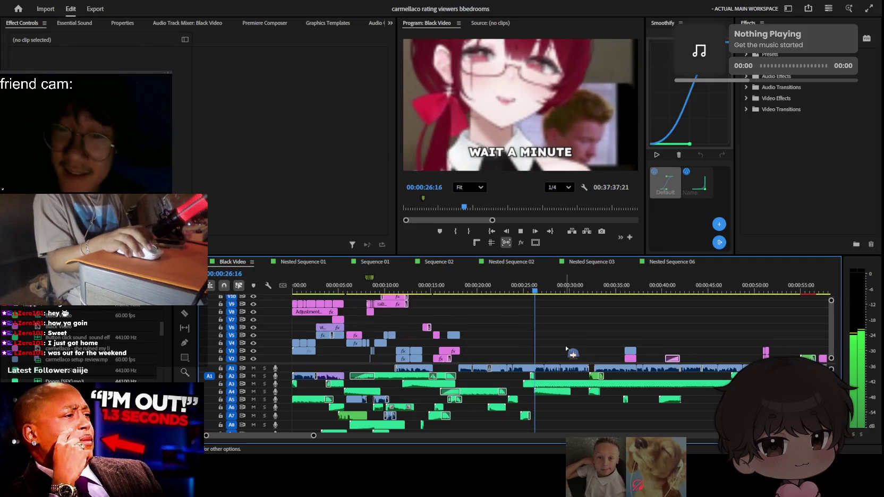
pyautogui.scroll(2, 536, 348)
pyautogui.press('=')
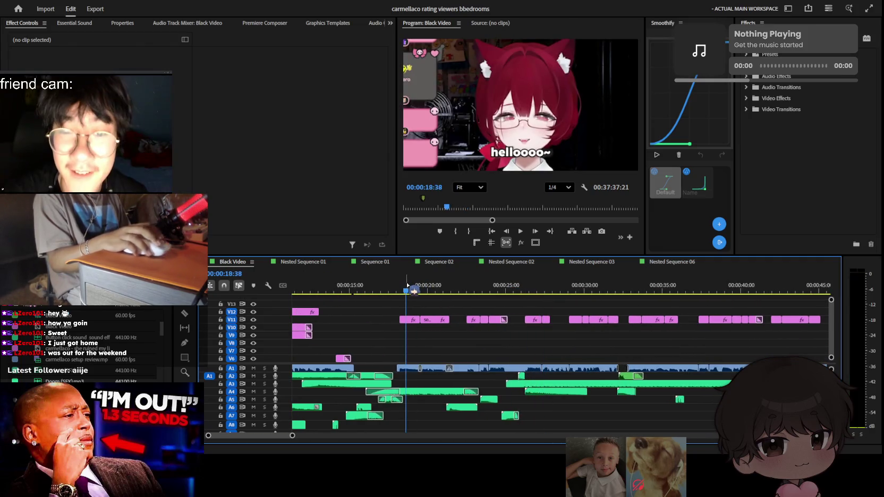
pyautogui.press('Home')
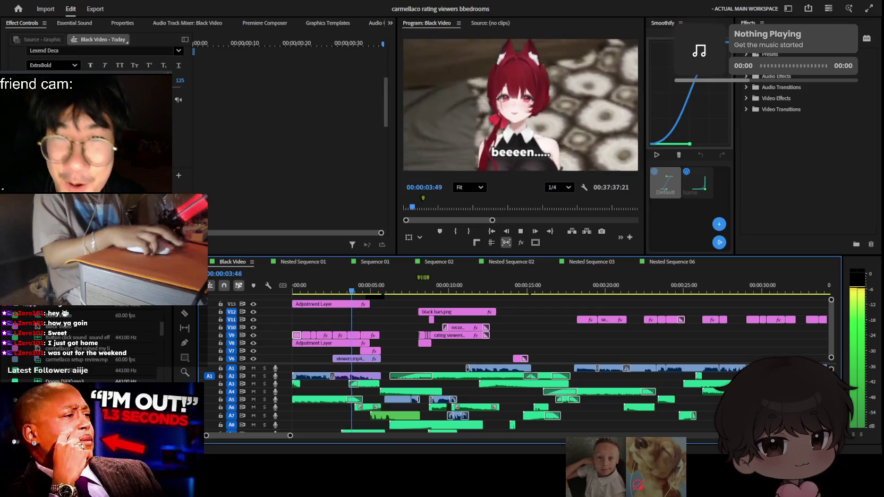
pyautogui.press('space')
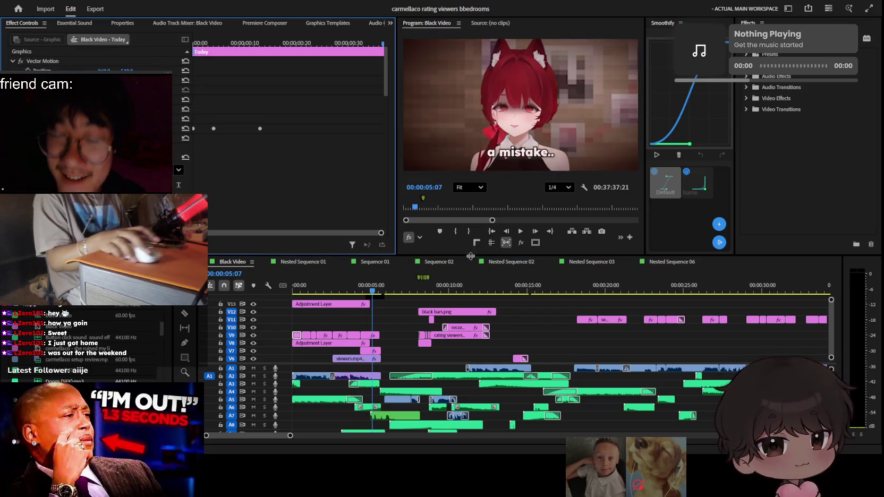
pyautogui.click(557, 344)
pyautogui.press('=')
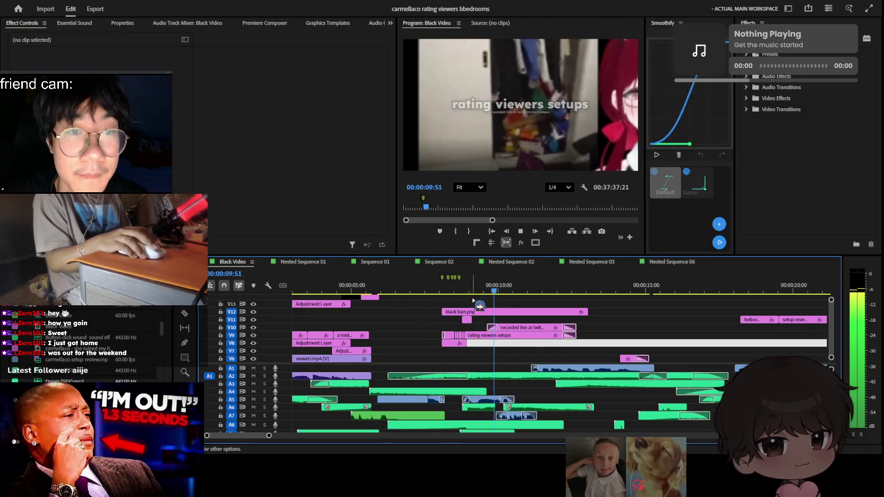
# Play through the 'WAIT A MINUTE', 'i saw it', 'OBS' and 'and I was like..' captions, then return to 00:00:29:20
pyautogui.press('=')
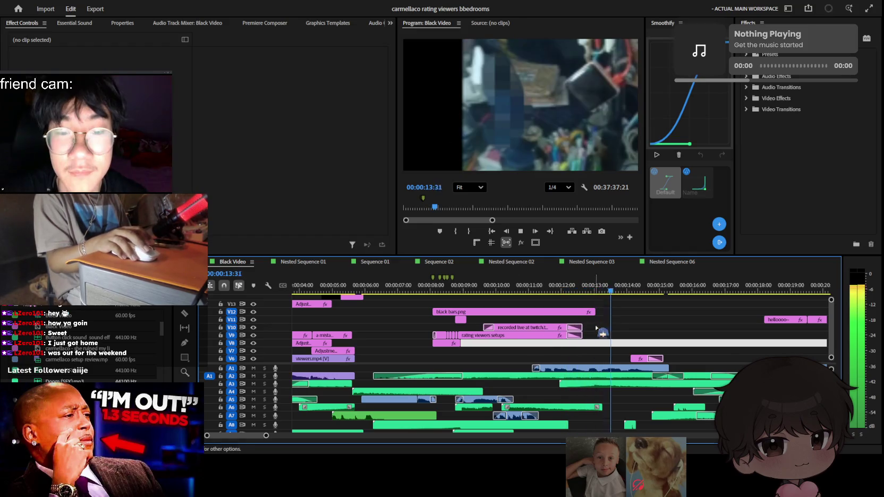
pyautogui.scroll(-3, 609, 329)
pyautogui.press('-')
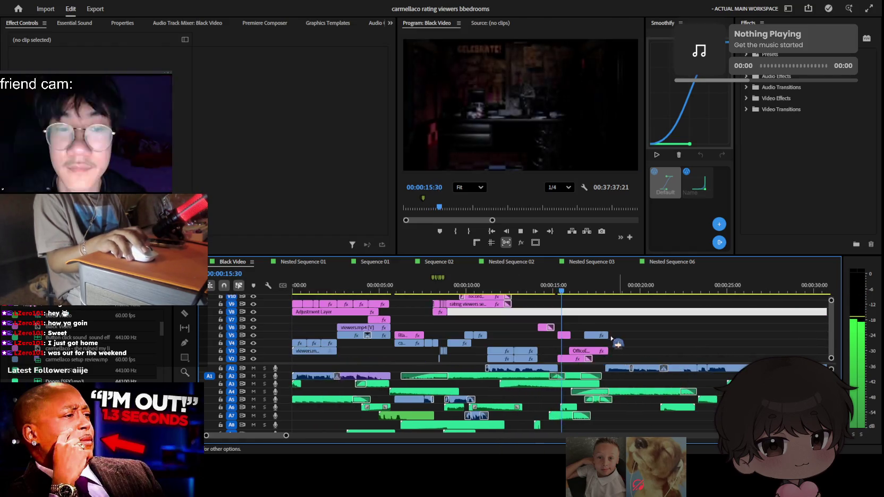
pyautogui.keyDown('alt'); pyautogui.scroll(2, 615, 339); pyautogui.keyUp('alt')
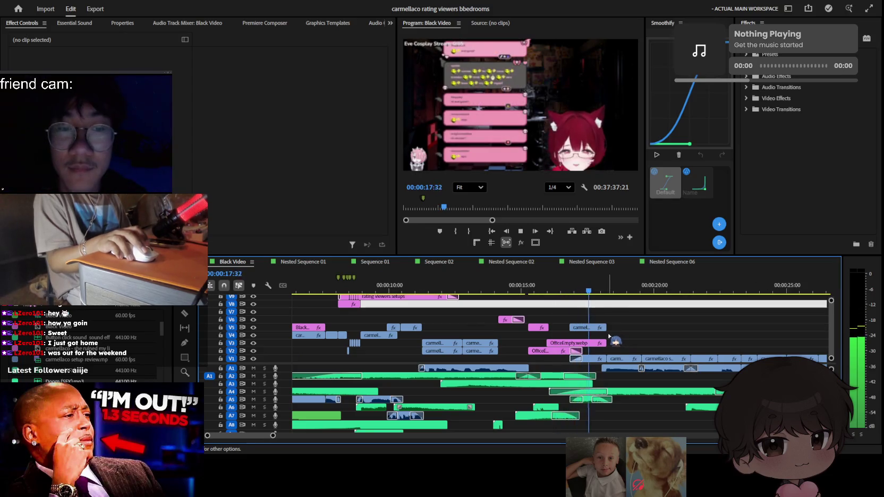
pyautogui.scroll(3, 609, 336)
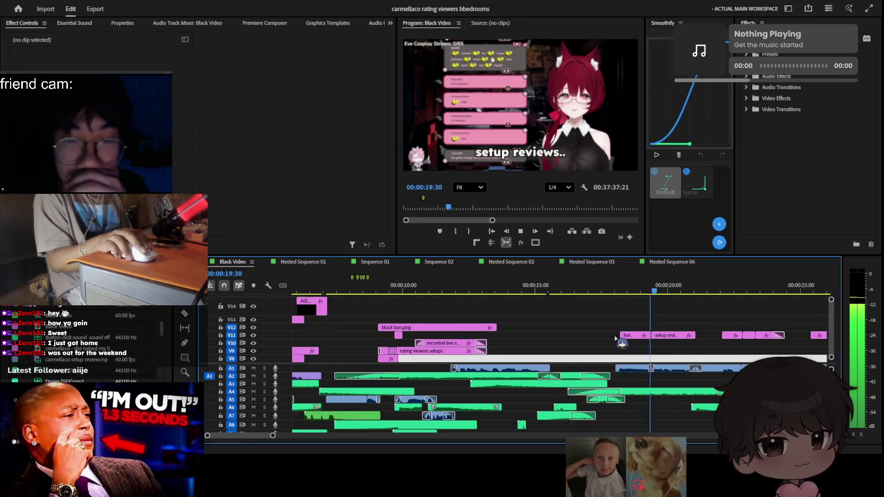
pyautogui.scroll(1, 613, 337)
pyautogui.scroll(-2, 616, 338)
pyautogui.scroll(-2, 605, 338)
pyautogui.scroll(-2, 595, 338)
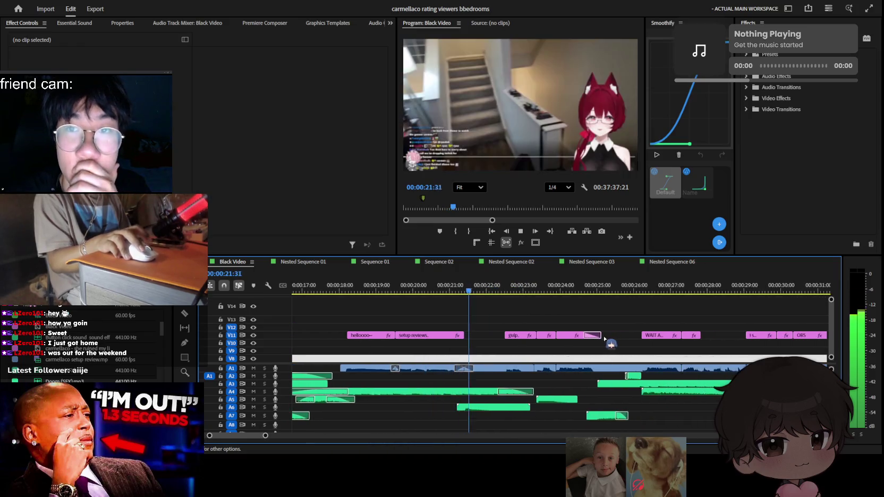
pyautogui.keyDown('alt'); pyautogui.scroll(1, 593, 336); pyautogui.keyUp('alt')
pyautogui.keyDown('alt'); pyautogui.scroll(1, 592, 335); pyautogui.keyUp('alt')
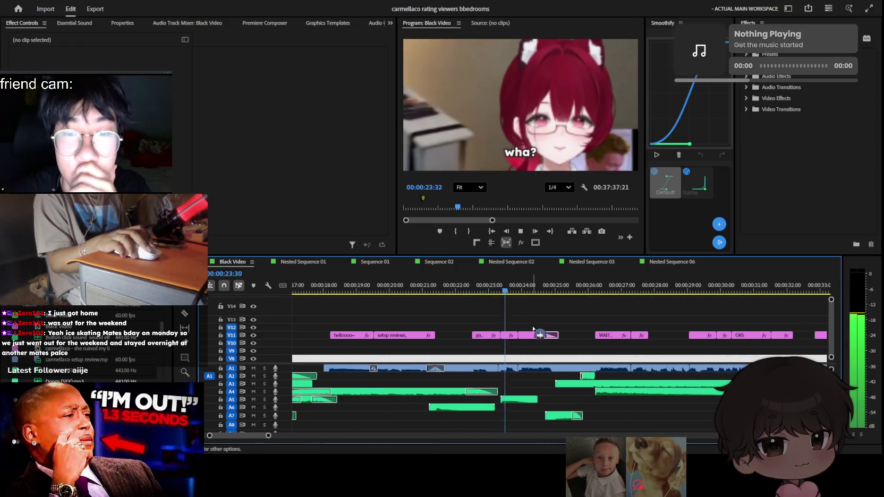
pyautogui.keyDown('alt'); pyautogui.scroll(1, 533, 330); pyautogui.keyUp('alt')
pyautogui.keyDown('alt'); pyautogui.scroll(1, 532, 332); pyautogui.keyUp('alt')
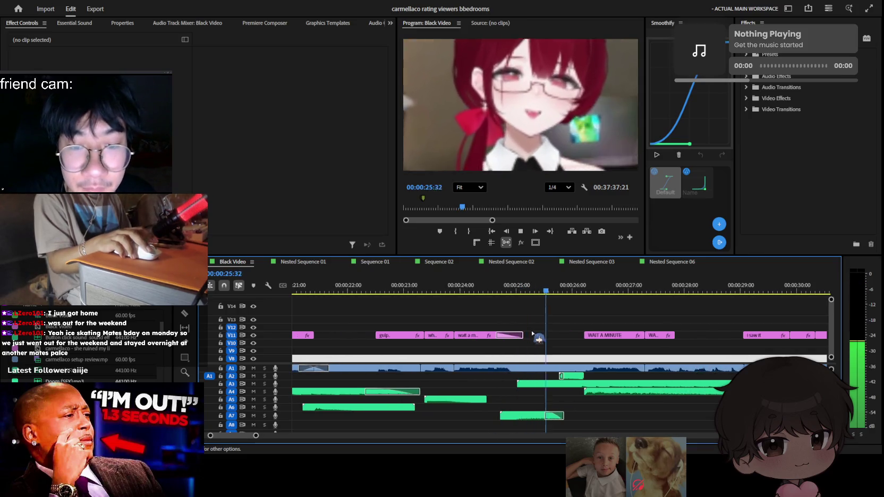
pyautogui.keyDown('alt'); pyautogui.scroll(1, 532, 334); pyautogui.keyUp('alt')
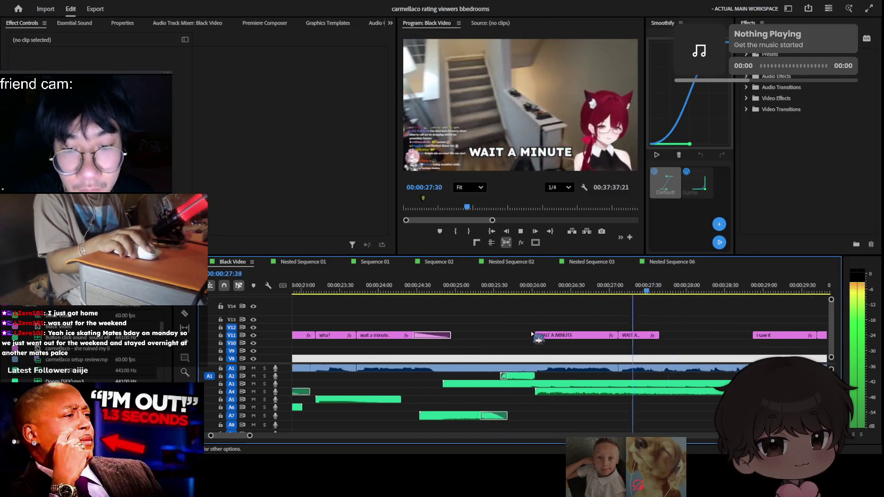
pyautogui.keyDown('alt'); pyautogui.scroll(1, 531, 333); pyautogui.keyUp('alt')
pyautogui.keyDown('alt'); pyautogui.scroll(-2, 533, 334); pyautogui.keyUp('alt')
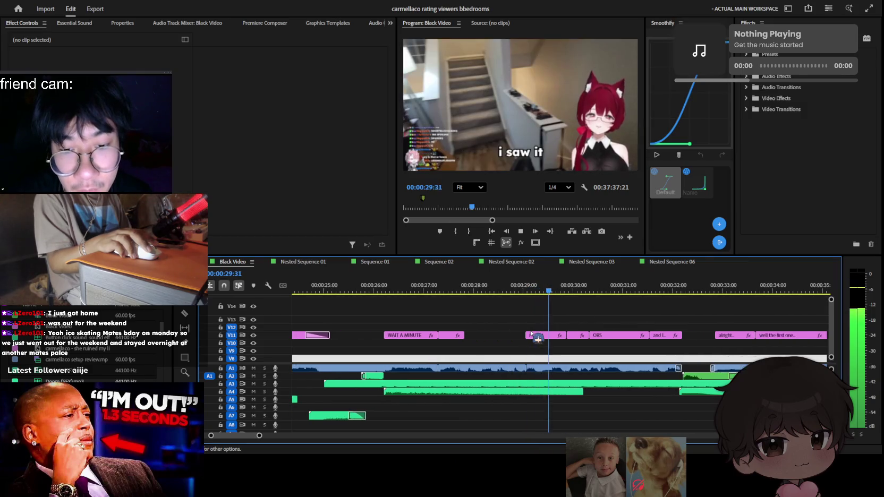
pyautogui.keyDown('alt'); pyautogui.scroll(-1, 533, 333); pyautogui.keyUp('alt')
pyautogui.scroll(-1, 531, 333)
pyautogui.scroll(-1, 531, 333)
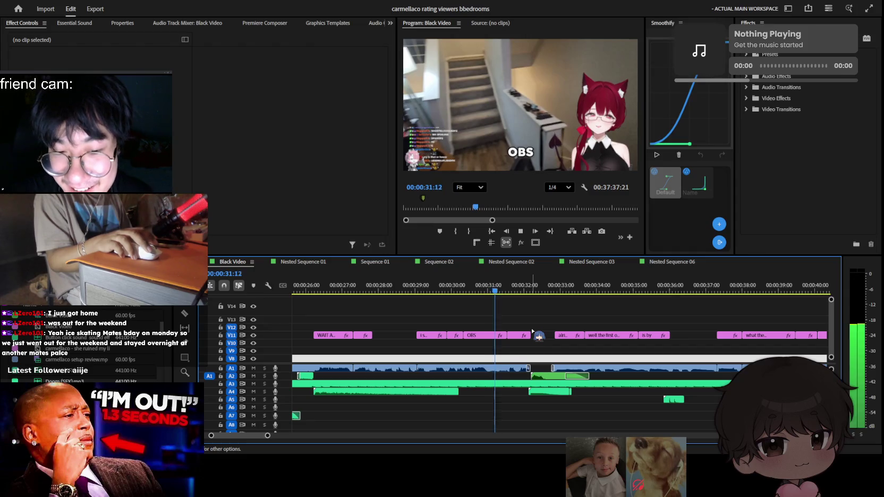
pyautogui.scroll(-2, 512, 330)
pyautogui.click(359, 292)
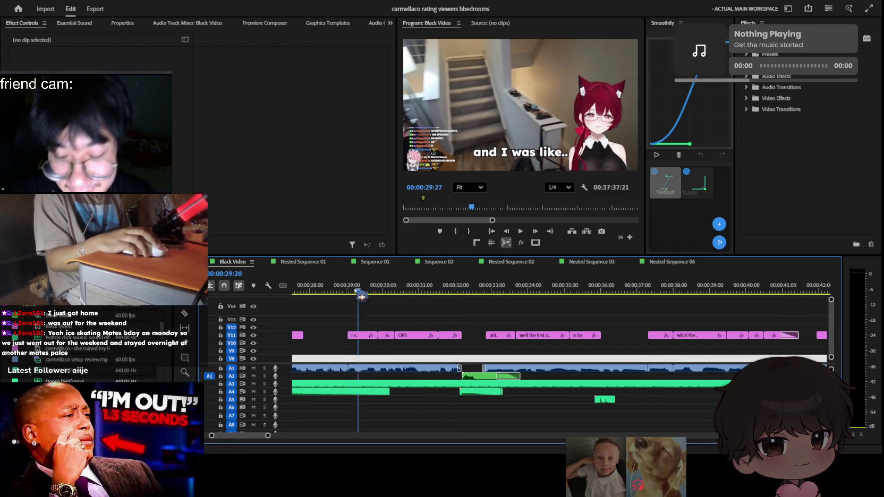
# Resume playback from the 29-second mark, zooming the timeline in and out around the playhead
pyautogui.press('space')
pyautogui.press('-')
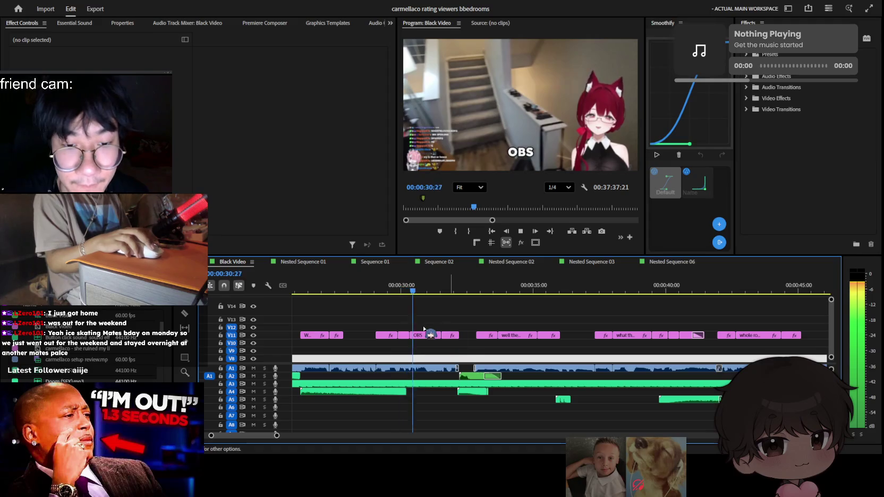
pyautogui.press('=')
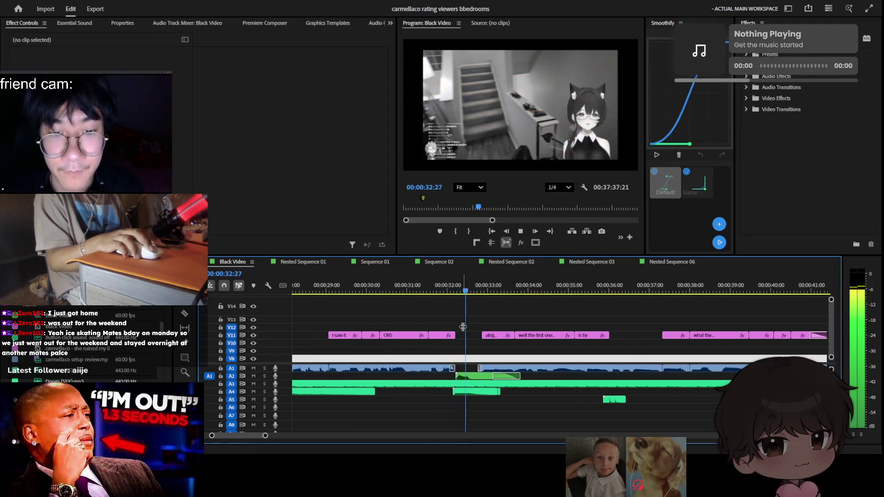
pyautogui.press('-')
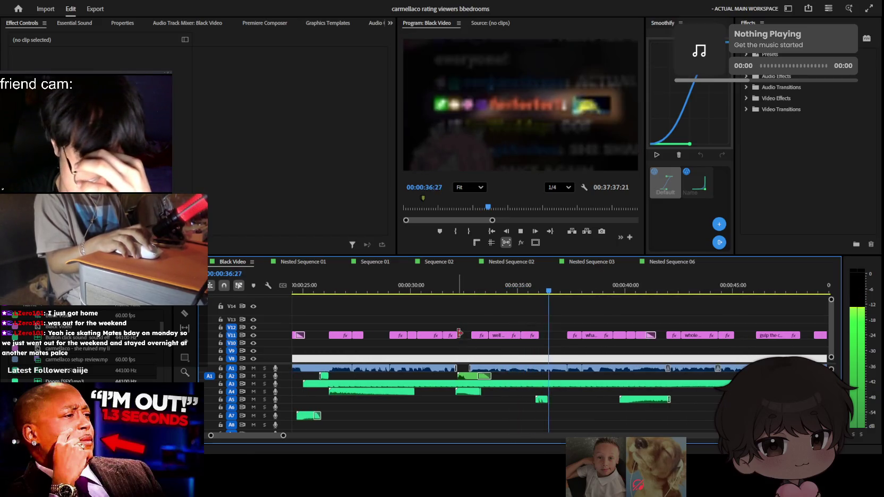
pyautogui.press('=')
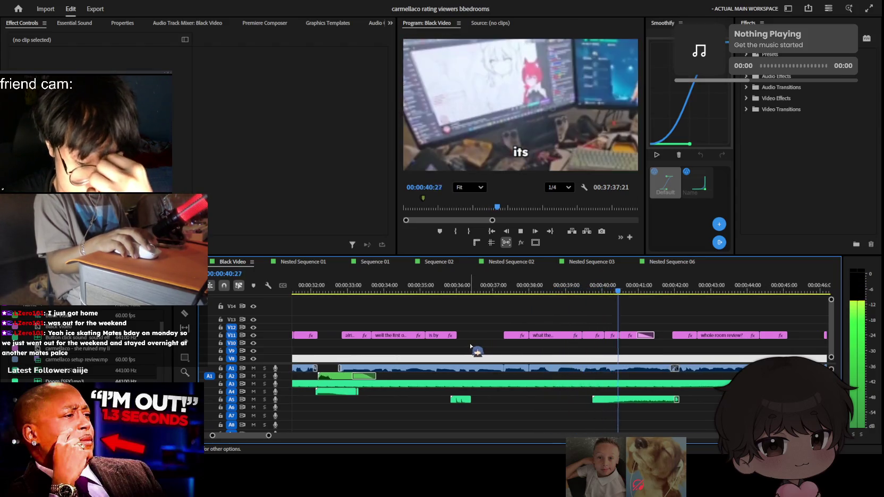
pyautogui.press('=')
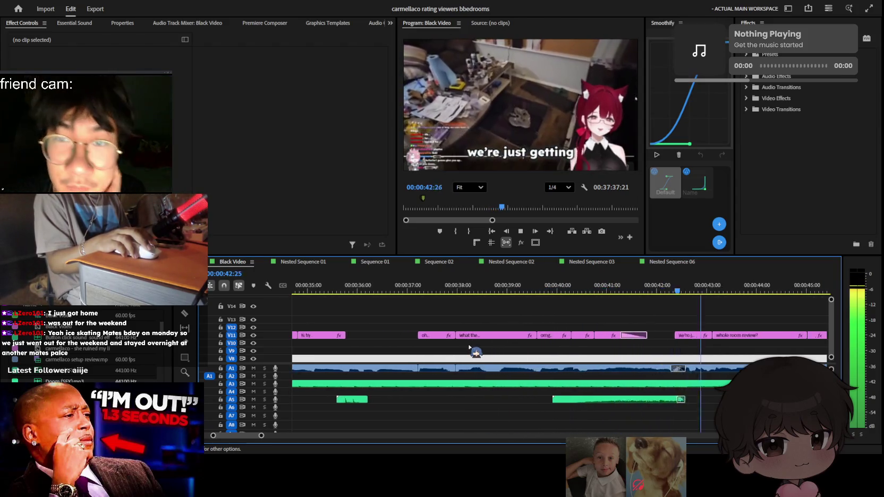
pyautogui.press('-')
pyautogui.press('-')
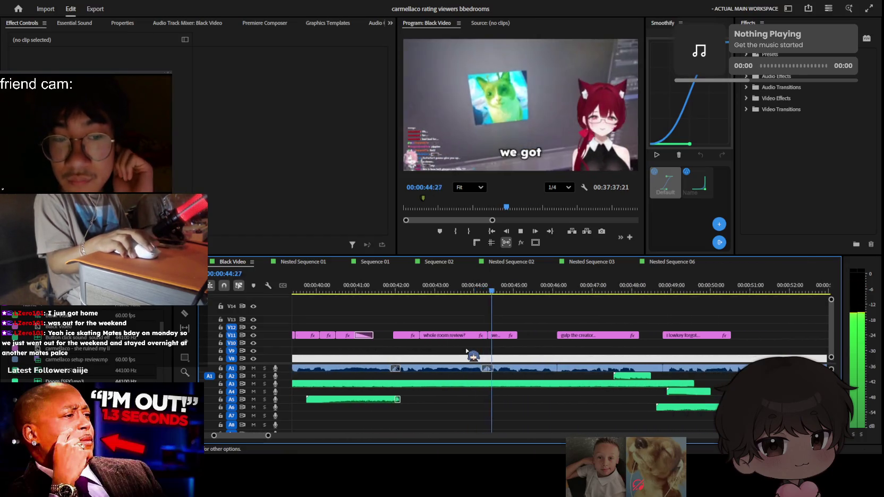
pyautogui.scroll(-2, 467, 351)
pyautogui.scroll(-3, 498, 357)
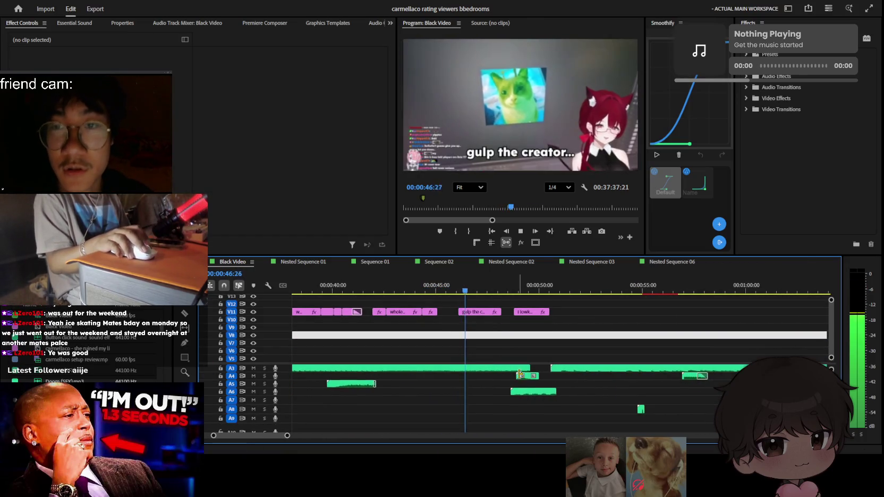
pyautogui.scroll(1, 513, 338)
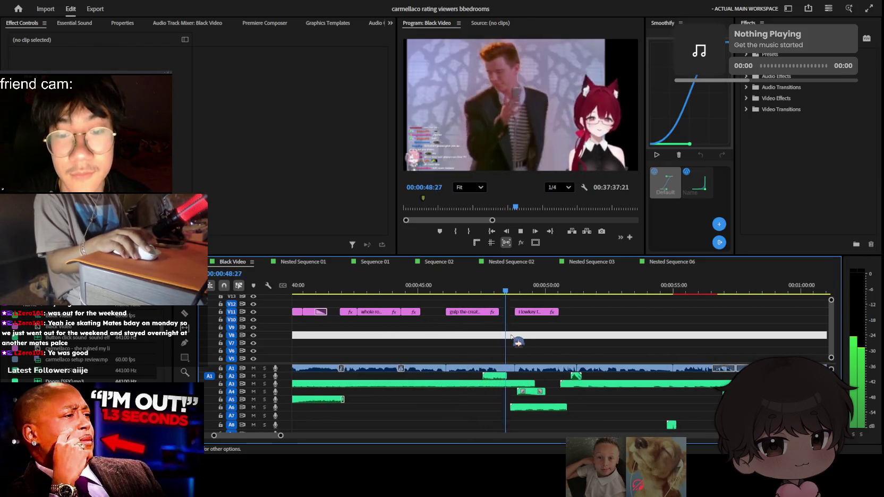
pyautogui.scroll(2, 502, 335)
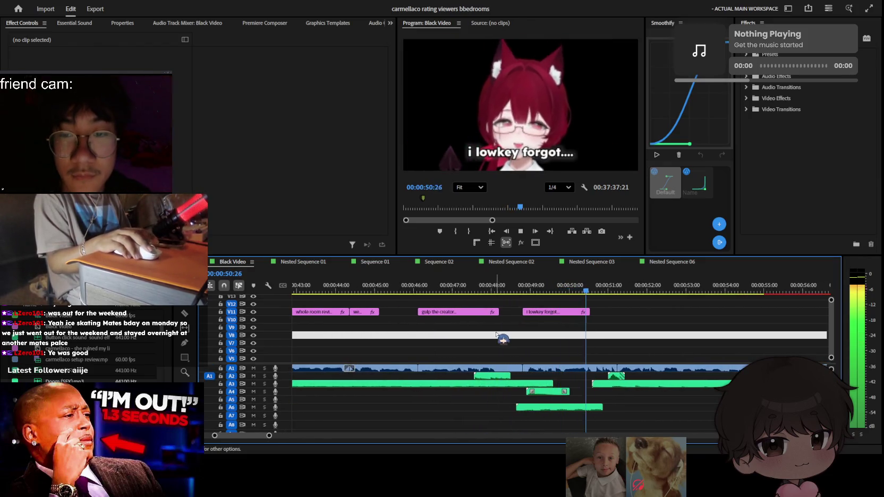
pyautogui.scroll(2, 536, 379)
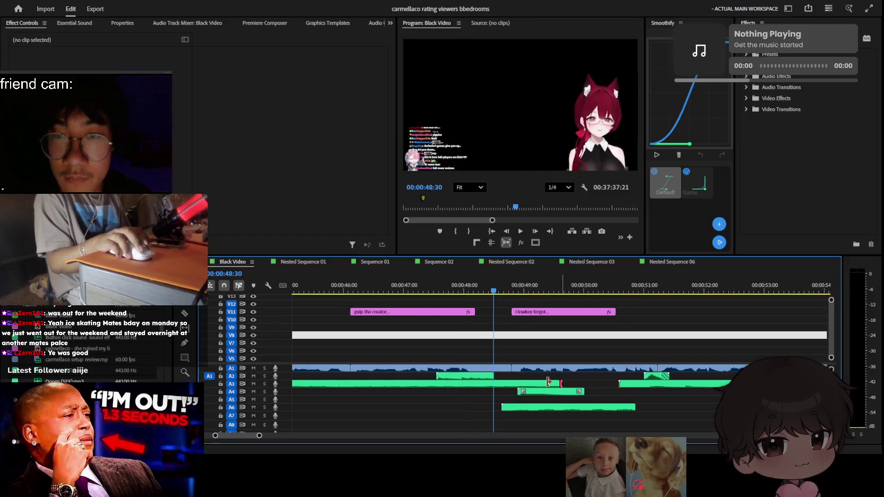
# Shorten the end of the sound clip on track A3
pyautogui.moveTo(522, 382); pyautogui.dragTo(535, 384)
pyautogui.scroll(-1, 533, 381)
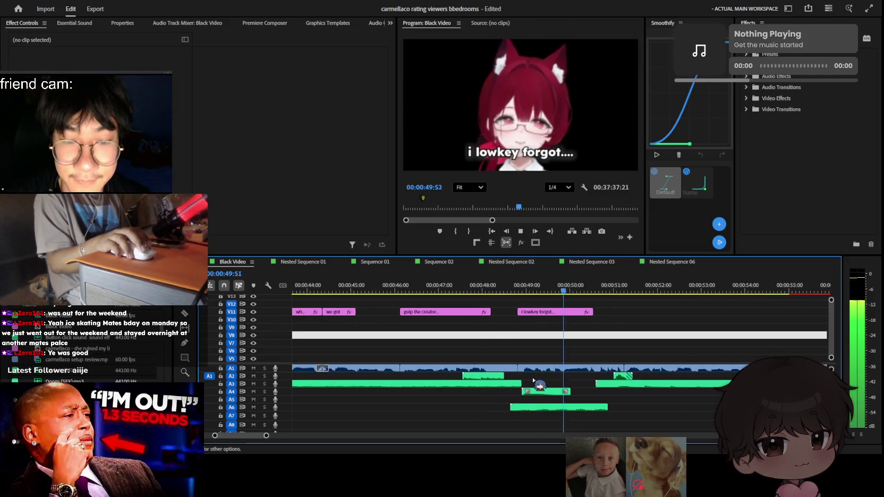
pyautogui.scroll(-2, 535, 378)
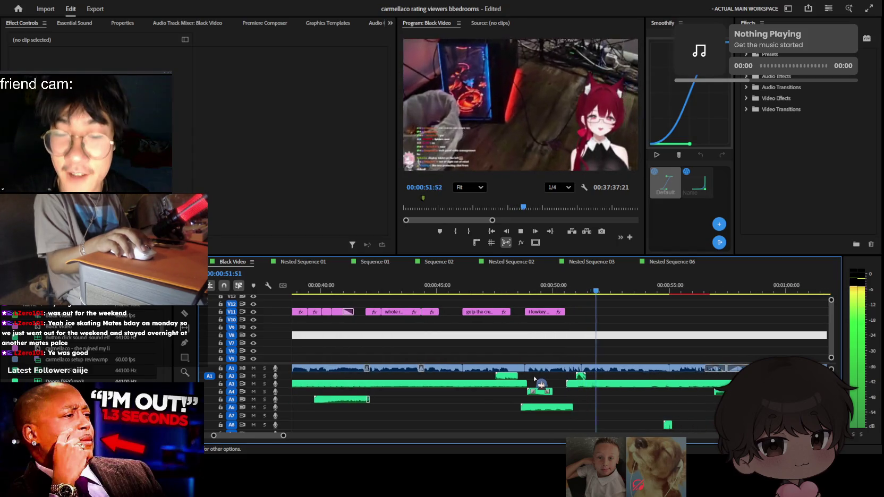
pyautogui.scroll(-5, 519, 376)
pyautogui.scroll(-3, 495, 340)
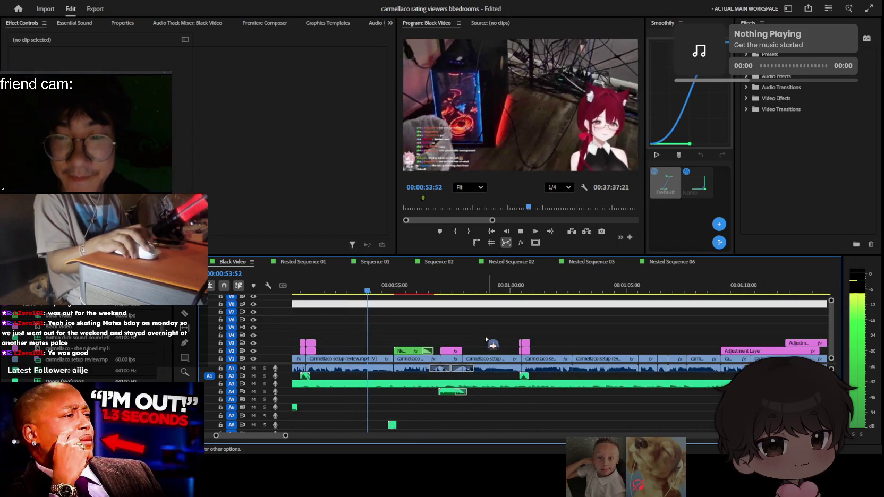
pyautogui.scroll(1, 440, 335)
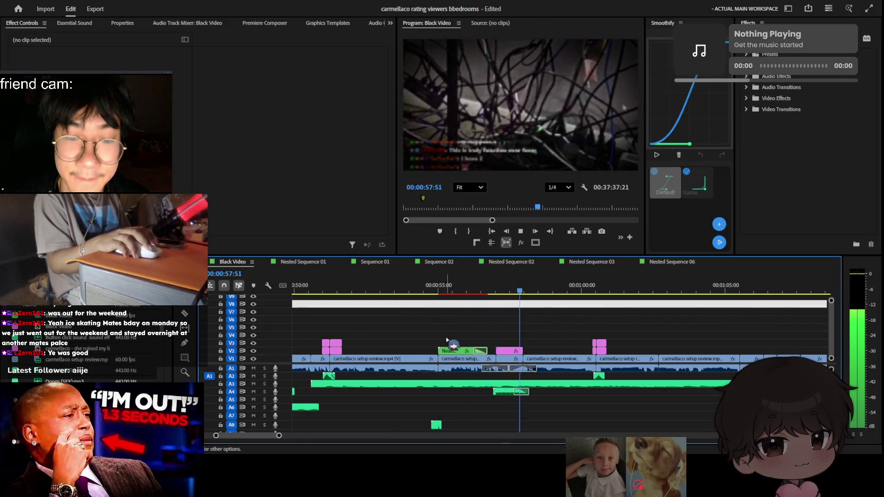
pyautogui.scroll(-2, 447, 340)
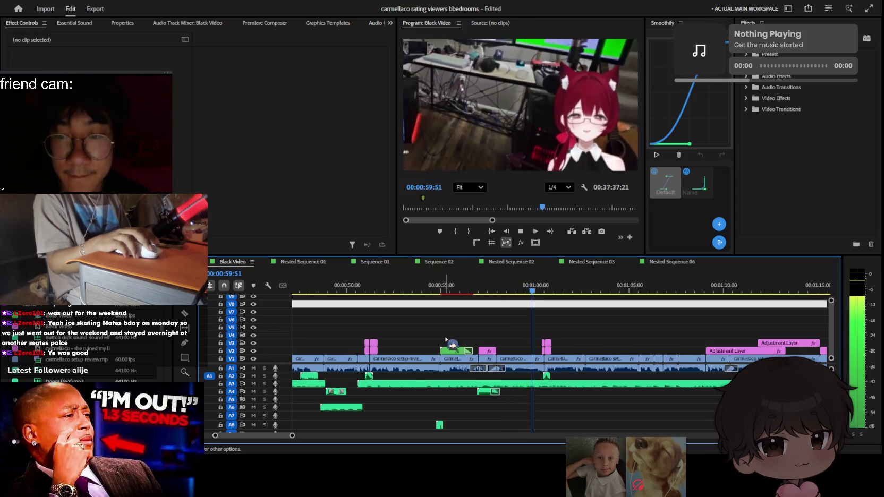
pyautogui.scroll(3, 446, 340)
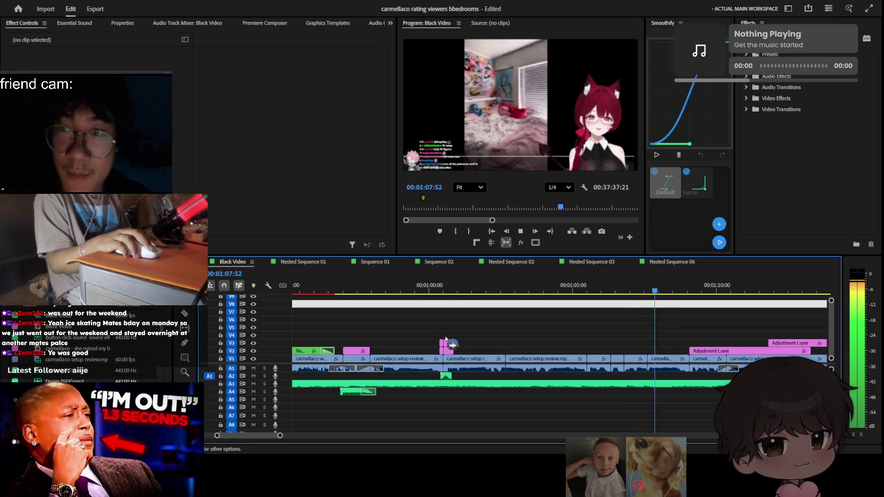
# Select the V1 clip and play on to the laptop-on-bed setup footage near 00:01:44
pyautogui.press('=')
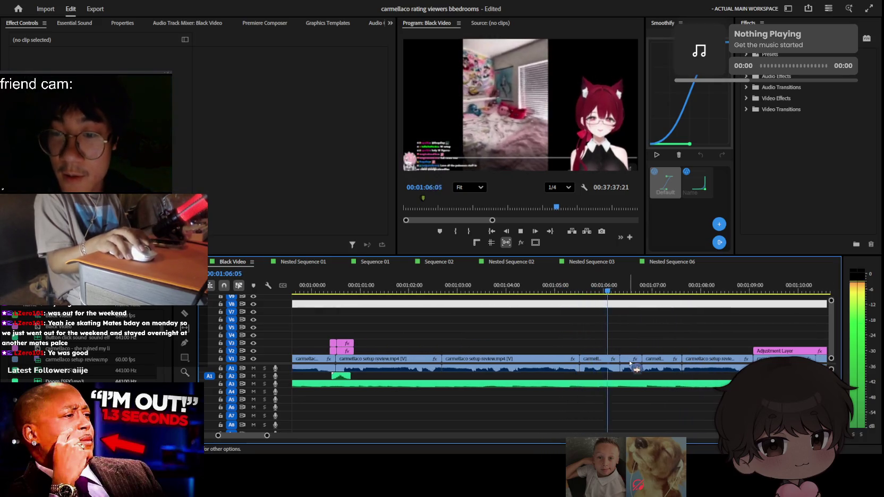
pyautogui.click(630, 361)
pyautogui.press('space')
pyautogui.press('=')
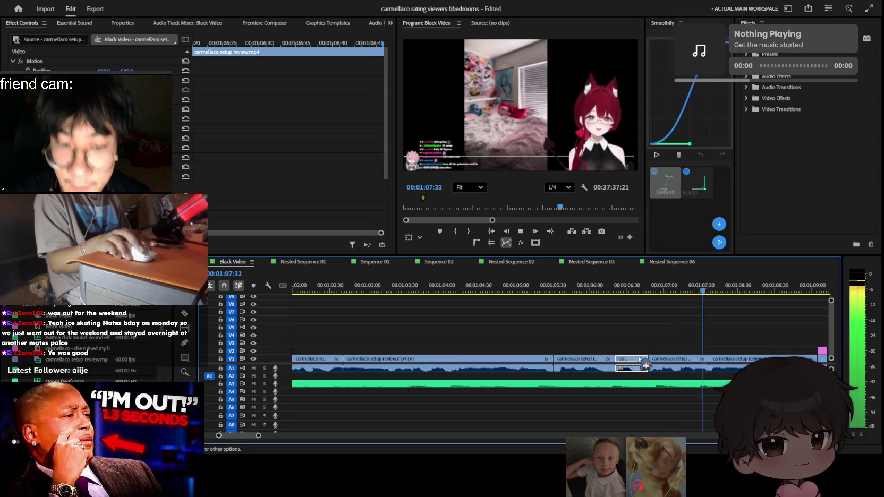
pyautogui.press('-')
pyautogui.press('-')
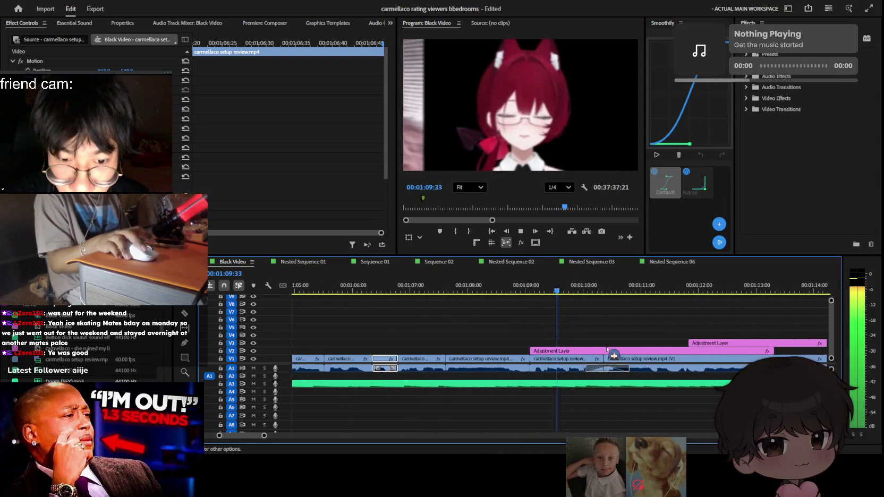
pyautogui.press('-')
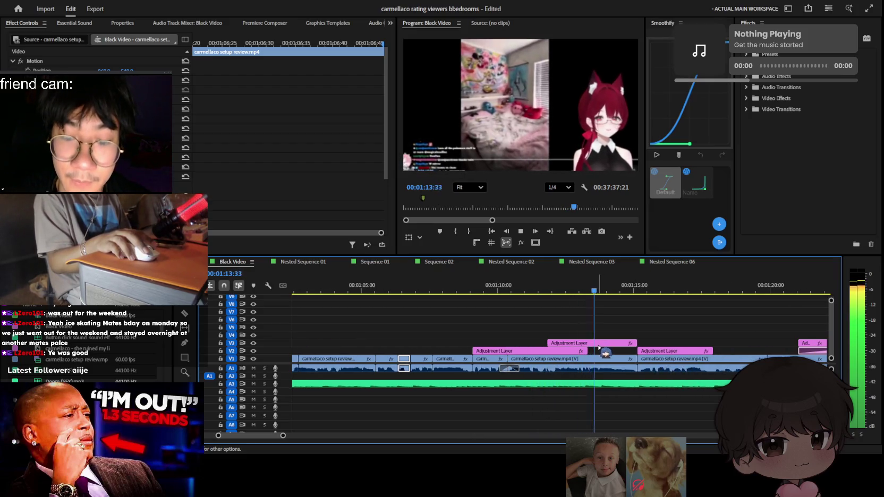
pyautogui.scroll(-5, 600, 349)
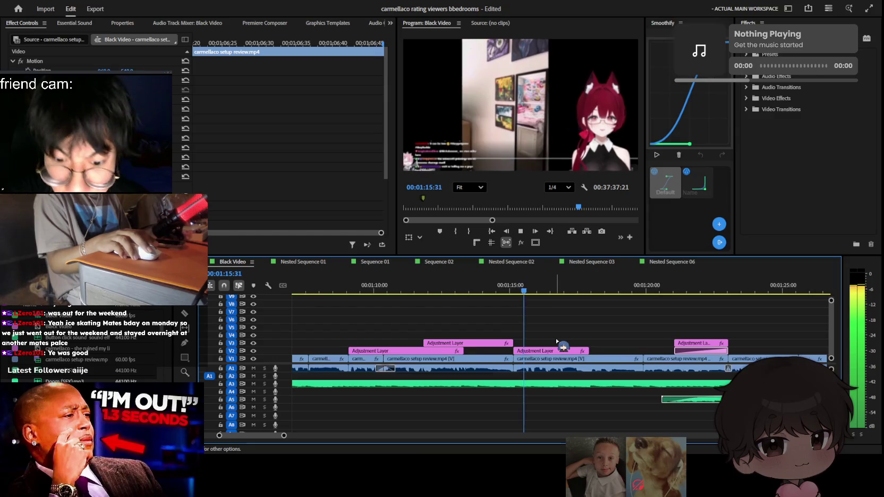
pyautogui.keyDown('alt'); pyautogui.scroll(-2, 557, 340); pyautogui.keyUp('alt')
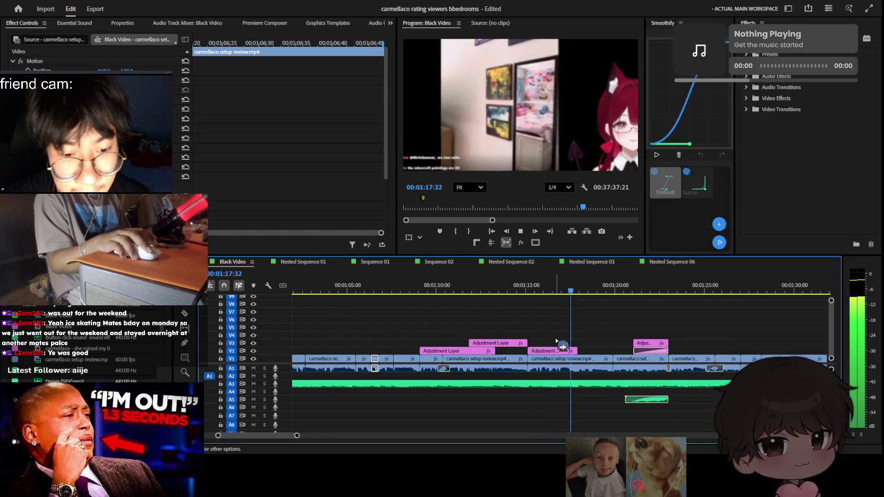
pyautogui.keyDown('alt'); pyautogui.scroll(2, 563, 342); pyautogui.keyUp('alt')
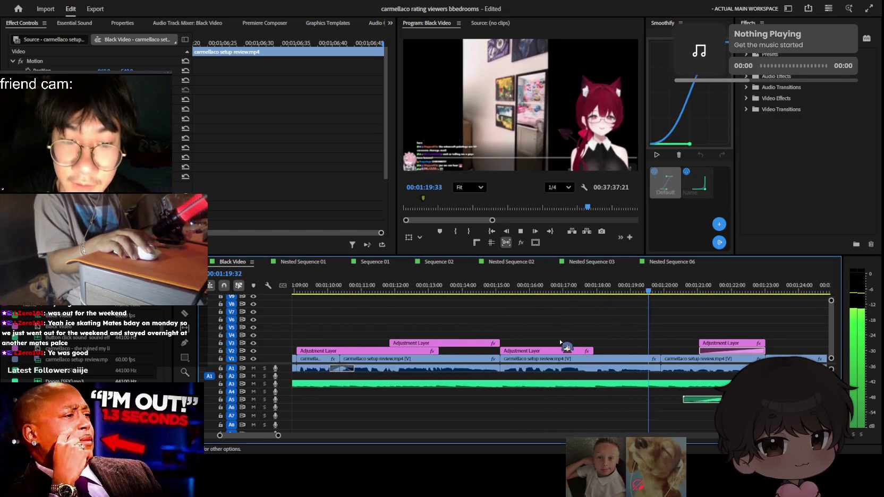
pyautogui.scroll(-2, 595, 361)
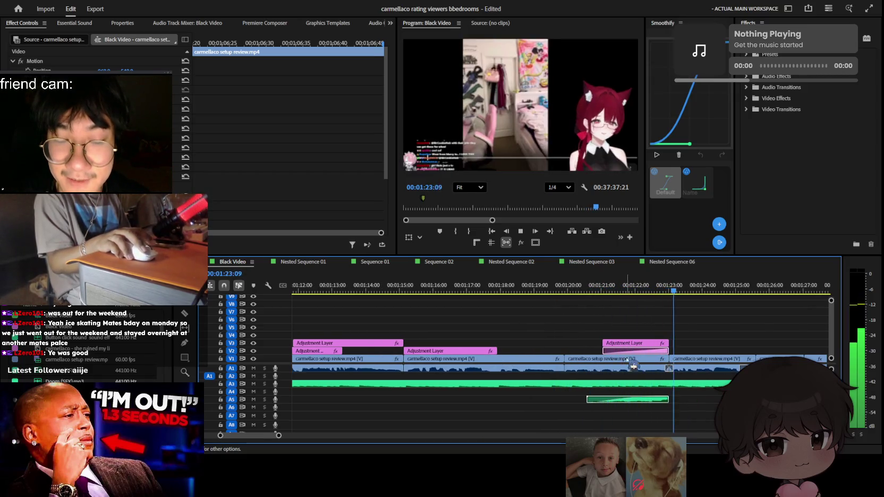
pyautogui.keyDown('alt'); pyautogui.scroll(-2, 602, 359); pyautogui.keyUp('alt')
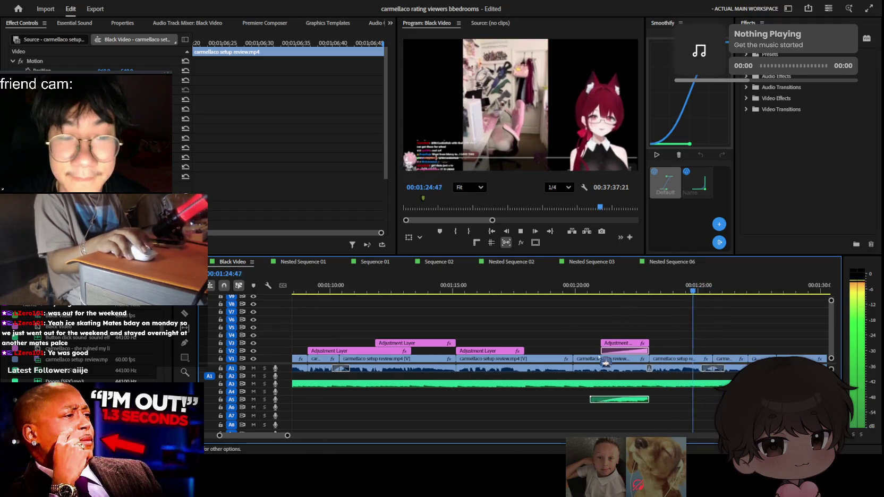
pyautogui.scroll(-3, 636, 309)
pyautogui.scroll(-2, 611, 329)
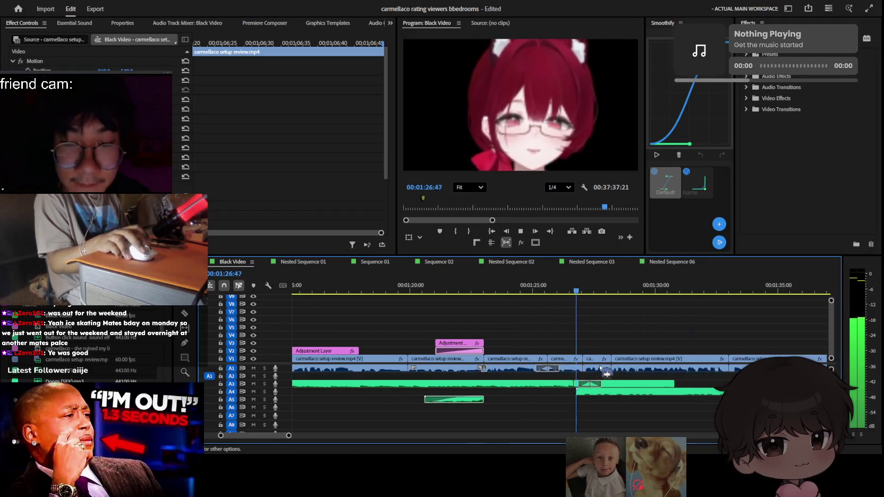
pyautogui.scroll(-2, 581, 351)
pyautogui.keyDown('alt'); pyautogui.scroll(-1, 588, 358); pyautogui.keyUp('alt')
pyautogui.keyDown('alt'); pyautogui.scroll(-1, 582, 359); pyautogui.keyUp('alt')
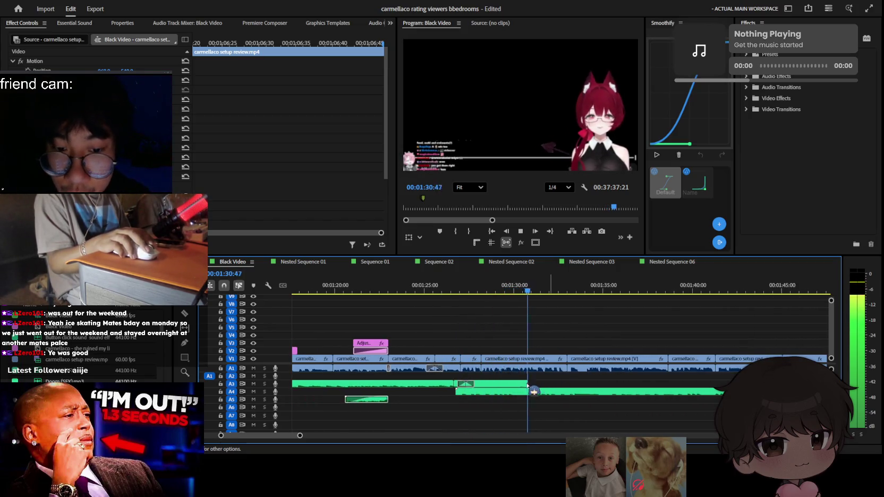
pyautogui.keyDown('alt'); pyautogui.scroll(-1, 560, 385); pyautogui.keyUp('alt')
pyautogui.keyDown('alt'); pyautogui.scroll(-1, 562, 385); pyautogui.keyUp('alt')
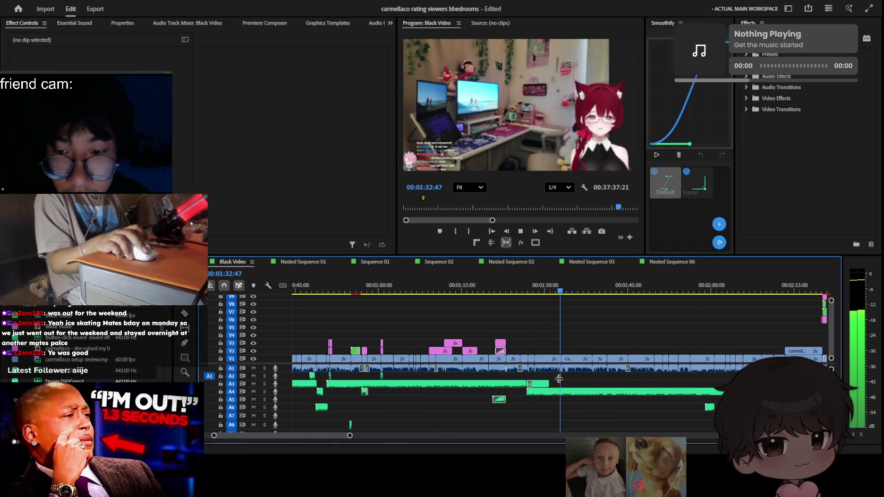
pyautogui.keyDown('alt'); pyautogui.scroll(-1, 564, 386); pyautogui.keyUp('alt')
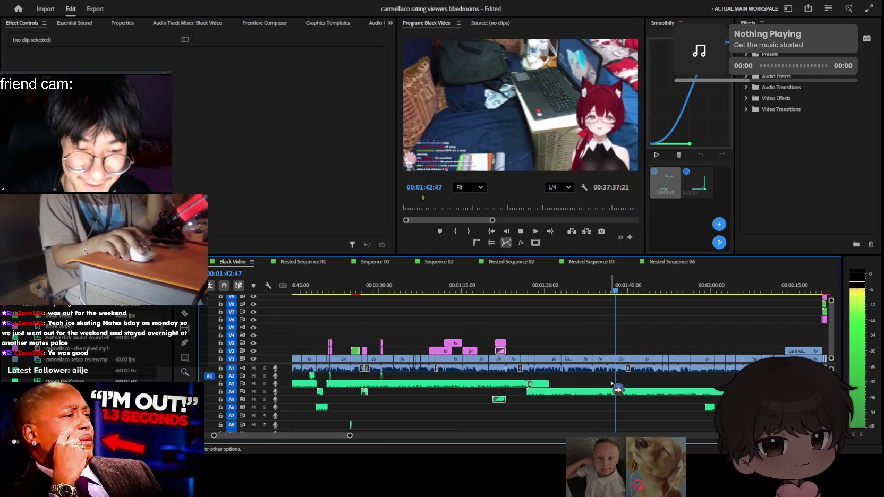
pyautogui.scroll(5, 617, 382)
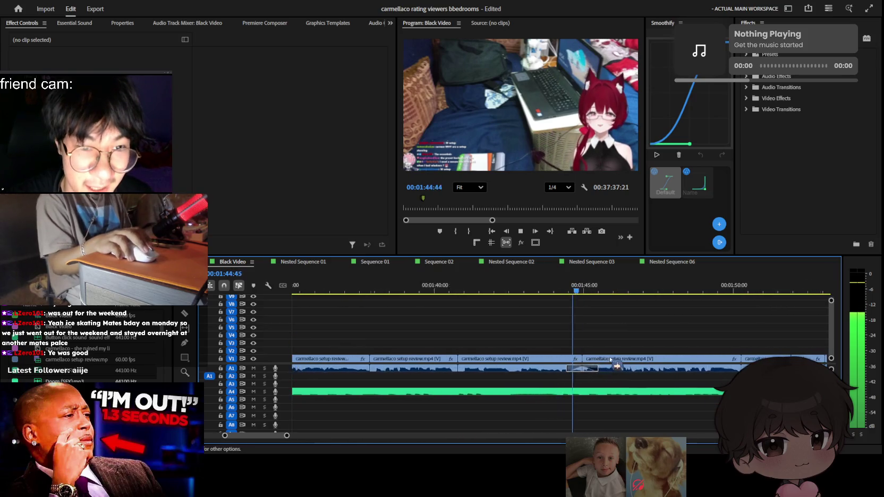
# Replay the A1 audio crossfade from around 00:01:45:26
pyautogui.scroll(3, 616, 365)
pyautogui.click(587, 371)
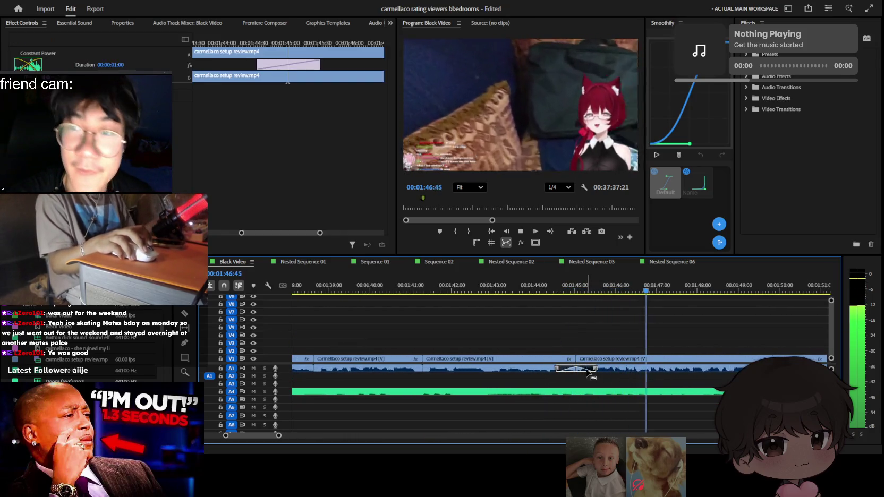
pyautogui.click(583, 330)
pyautogui.click(578, 291)
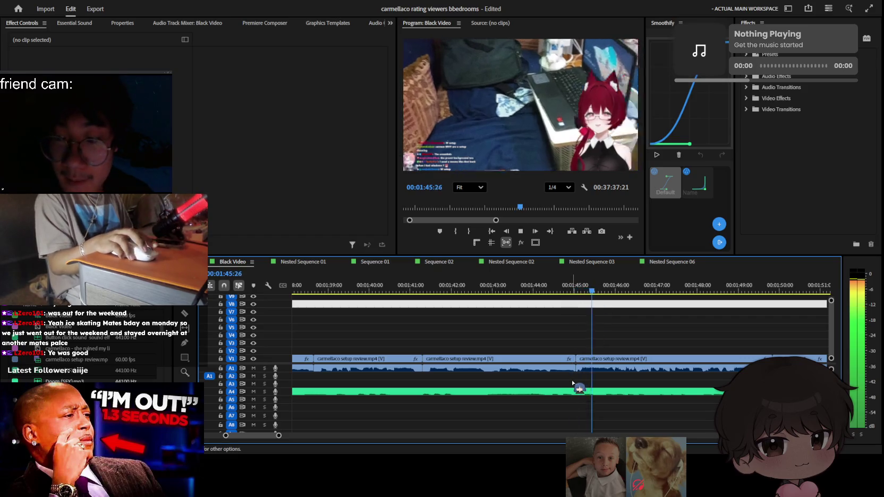
pyautogui.scroll(-1, 582, 379)
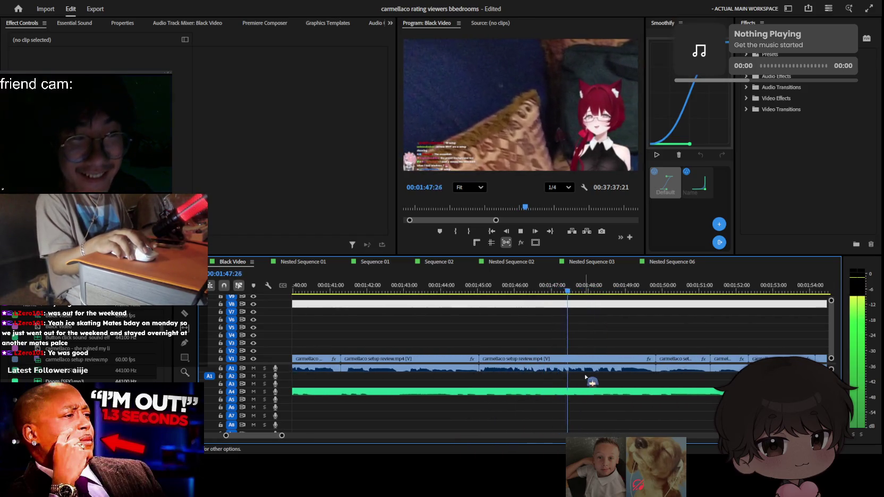
pyautogui.scroll(-2, 585, 377)
pyautogui.scroll(-1, 585, 377)
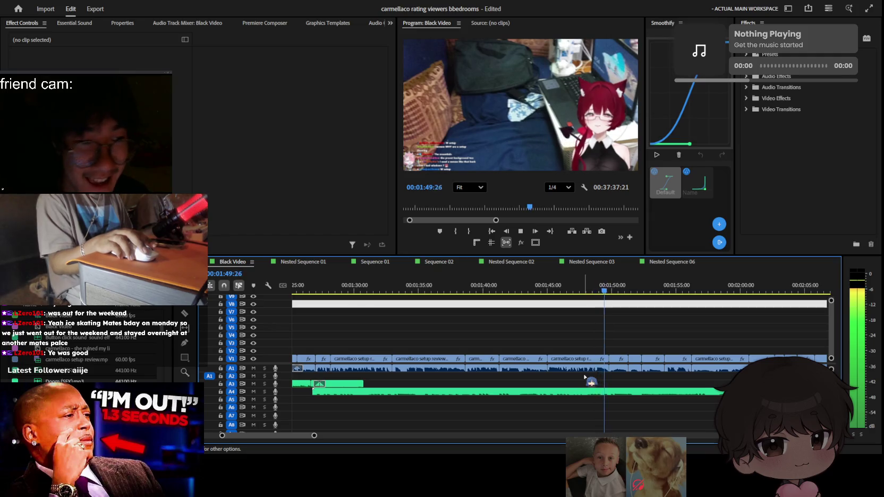
pyautogui.scroll(1, 584, 377)
pyautogui.scroll(1, 584, 377)
pyautogui.scroll(-1, 584, 376)
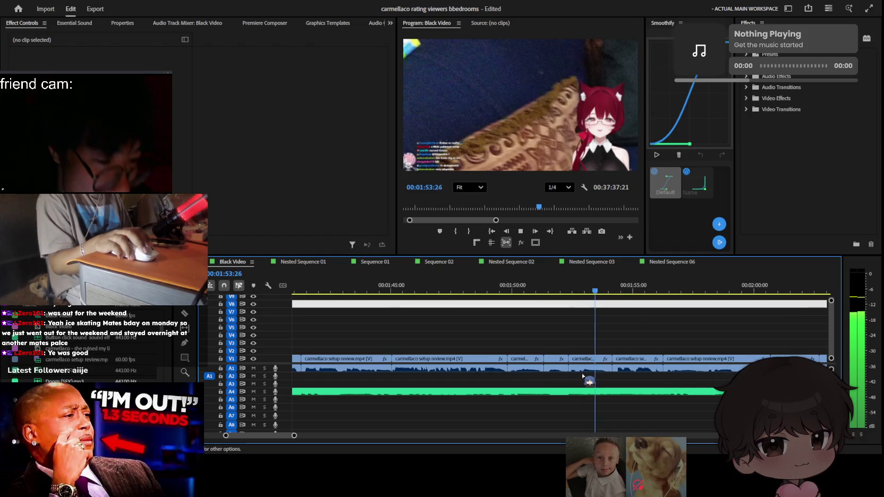
pyautogui.scroll(-2, 581, 377)
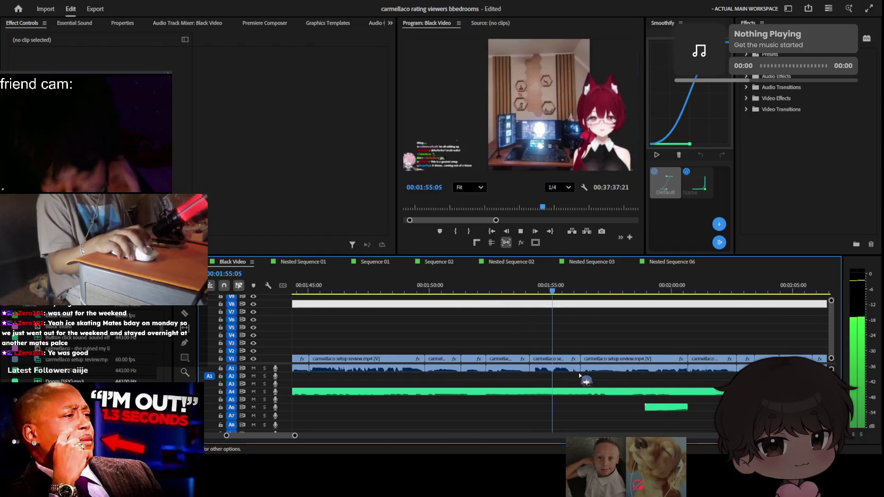
pyautogui.press('space')
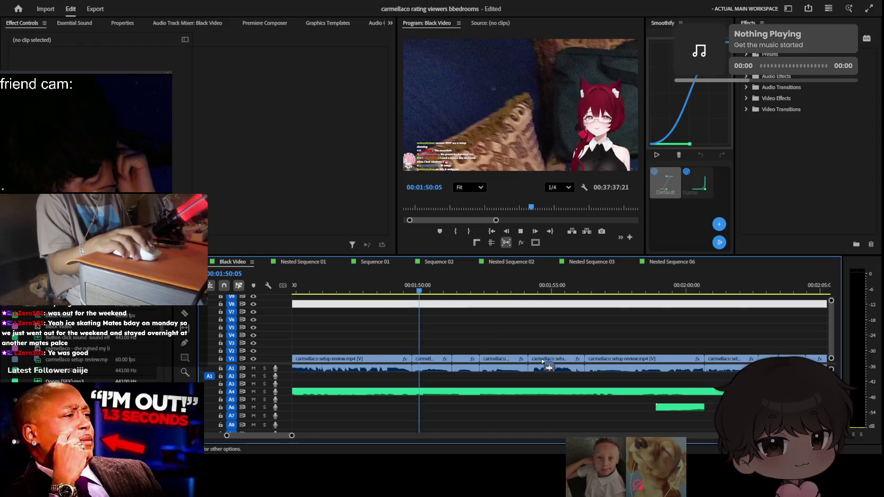
pyautogui.scroll(1, 571, 367)
# Delete the short V1 clip near 00:01:52, leaving a gap
pyautogui.click(460, 365)
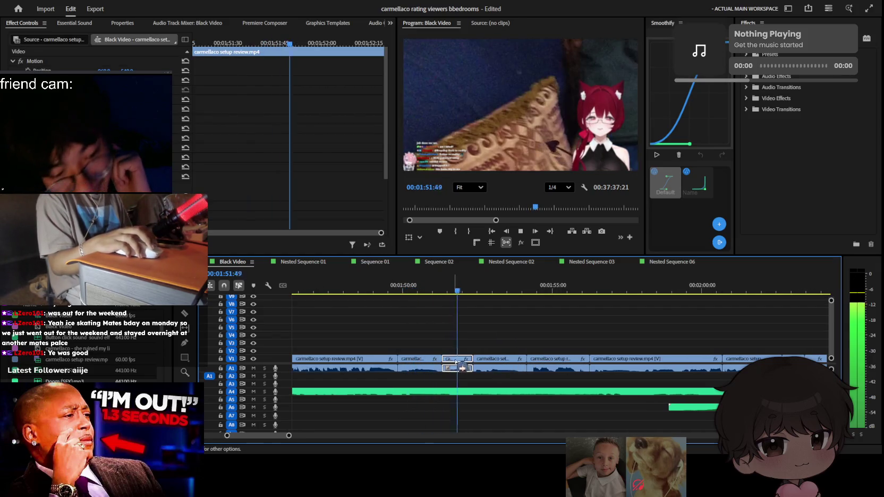
pyautogui.press('space')
pyautogui.press('Delete')
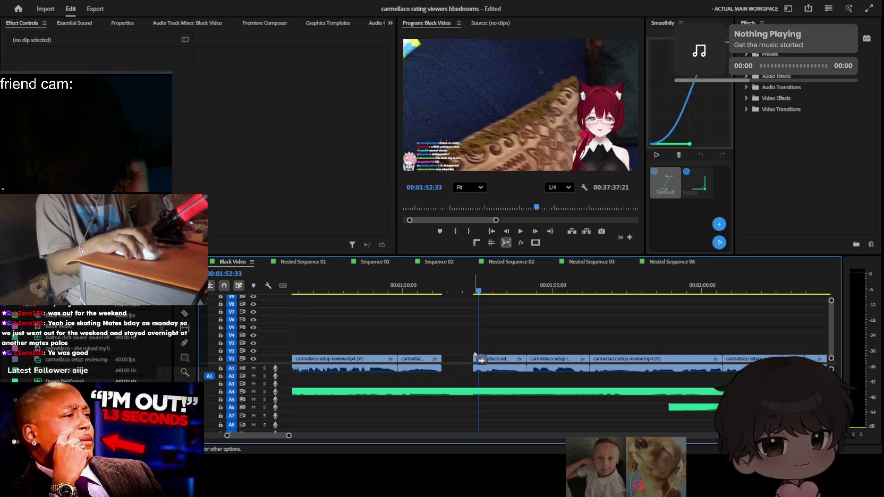
# Move the next bedroom clip up to V3 and close the gap left on V1
pyautogui.click(494, 366)
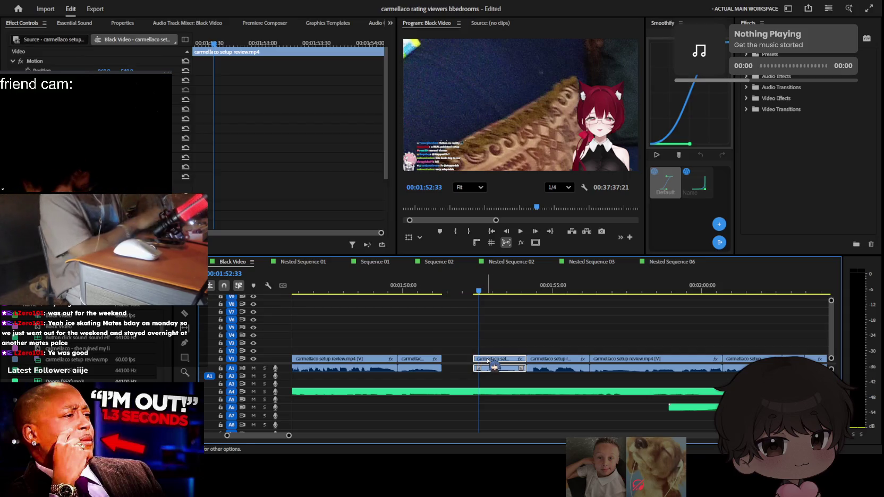
pyautogui.moveTo(494, 366)
pyautogui.mouseDown()
pyautogui.moveTo(538, 355)
pyautogui.moveTo(478, 372)
pyautogui.moveTo(430, 348)
pyautogui.moveTo(459, 346)
pyautogui.mouseUp()
pyautogui.press('Delete')
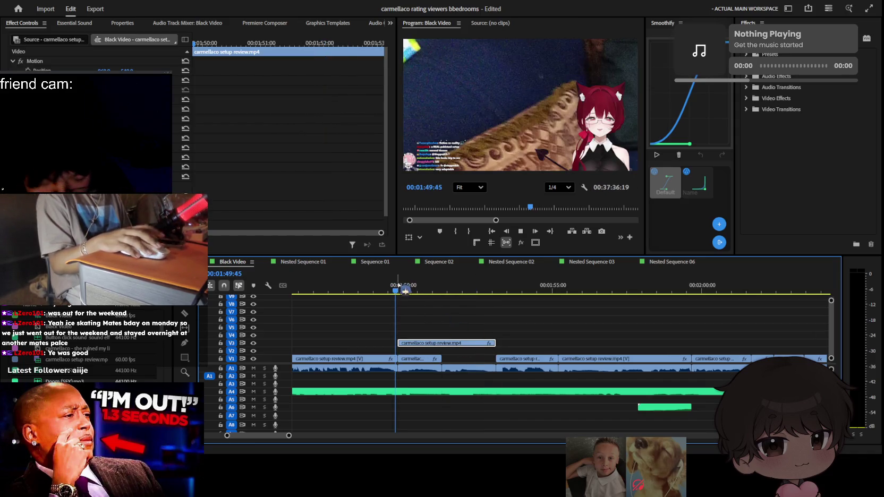
pyautogui.press('space')
pyautogui.press('space')
pyautogui.press('space')
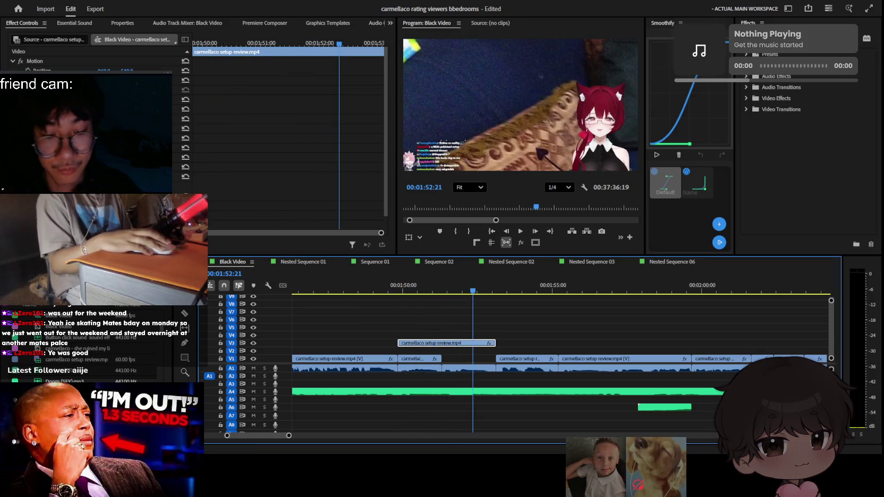
# Shift the V3 clip's Position framing and shorten it, then replay from before the edit
pyautogui.moveTo(104, 70)
pyautogui.mouseDown()
pyautogui.moveTo(141, 70)
pyautogui.moveTo(22, 70)
pyautogui.mouseUp()
pyautogui.hotkey('ctrl', 'z')
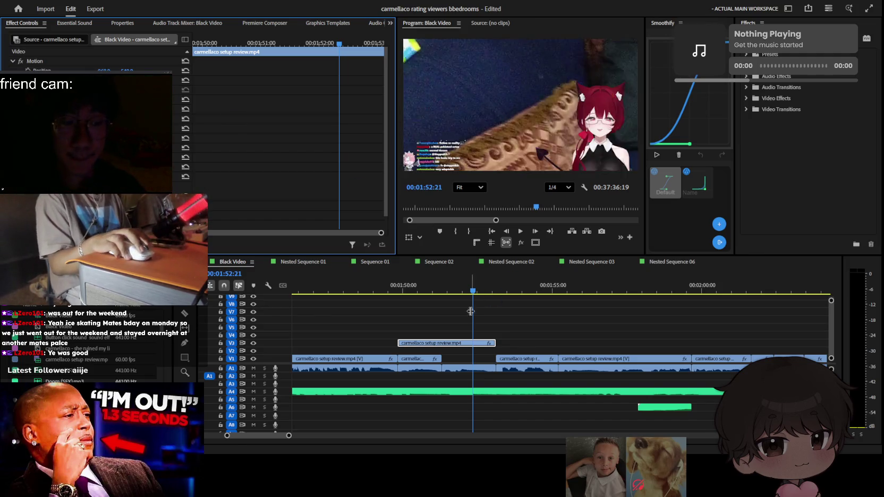
pyautogui.click(375, 291)
pyautogui.press('space')
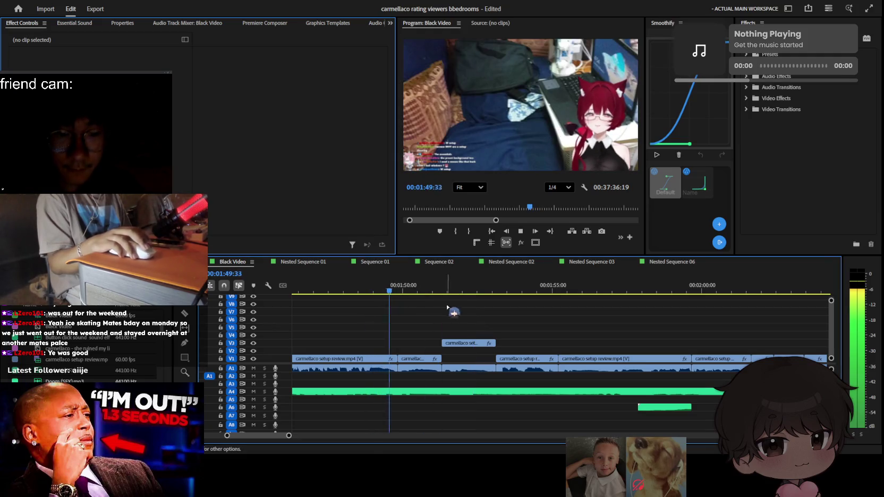
# Reframe the small V1 clip so it centres on the avatar and check it in playback
pyautogui.click(419, 359)
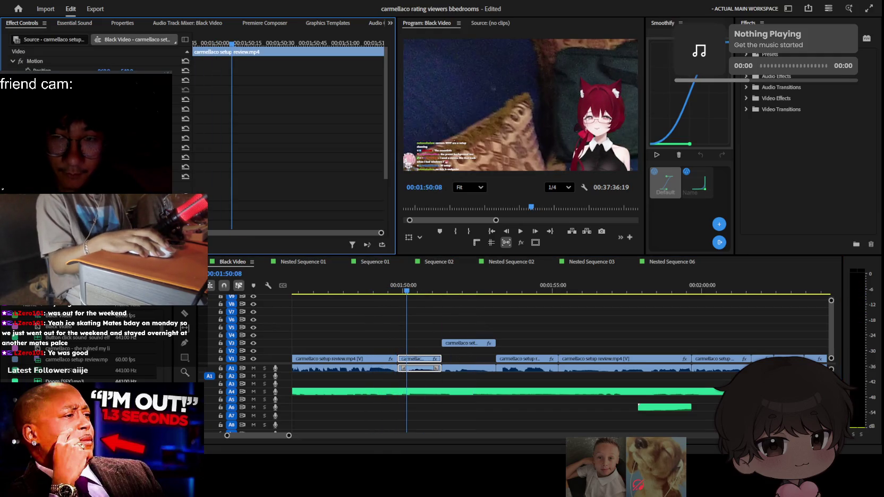
pyautogui.moveTo(105, 70)
pyautogui.mouseDown()
pyautogui.moveTo(85, 70)
pyautogui.moveTo(114, 70)
pyautogui.mouseUp()
pyautogui.press('space')
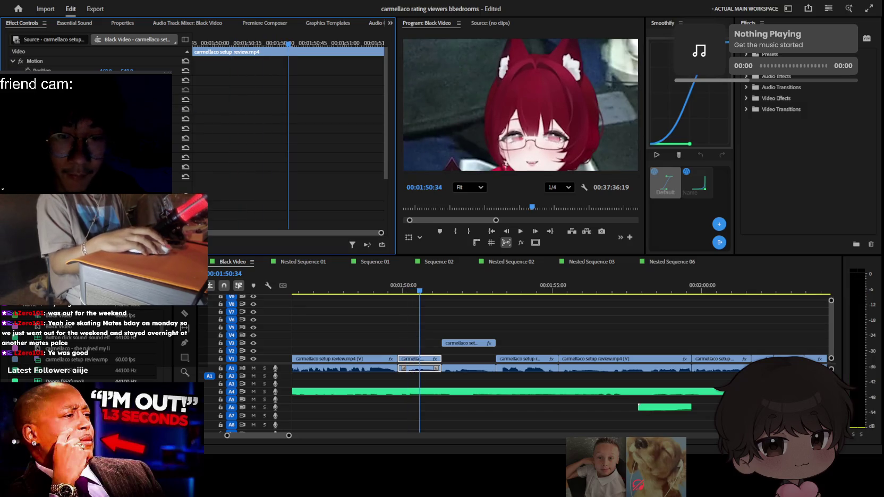
pyautogui.press('space')
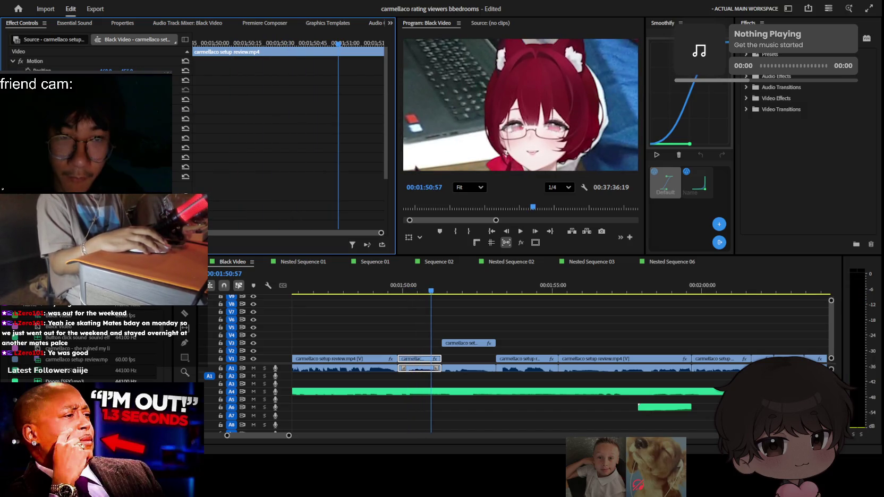
# Select the upper-track V3 clip and replay its section
pyautogui.click(467, 345)
pyautogui.click(467, 344)
pyautogui.press('space')
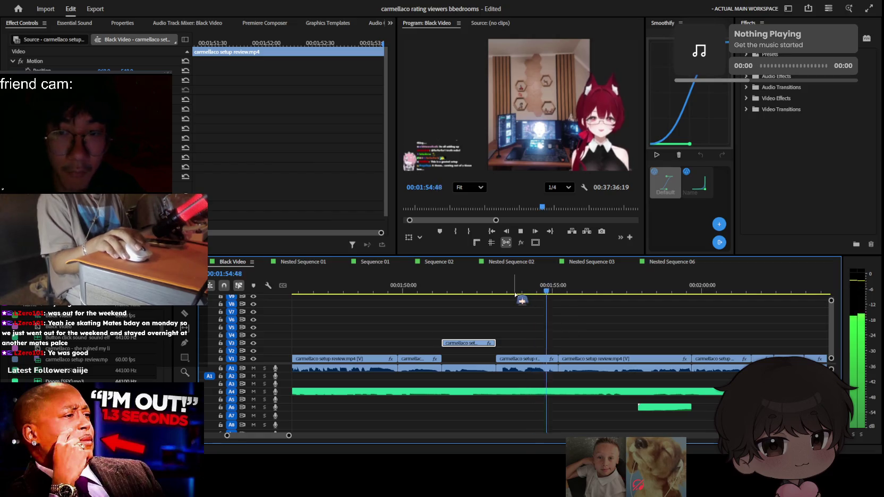
pyautogui.moveTo(515, 294); pyautogui.dragTo(421, 289)
pyautogui.scroll(2, 520, 321)
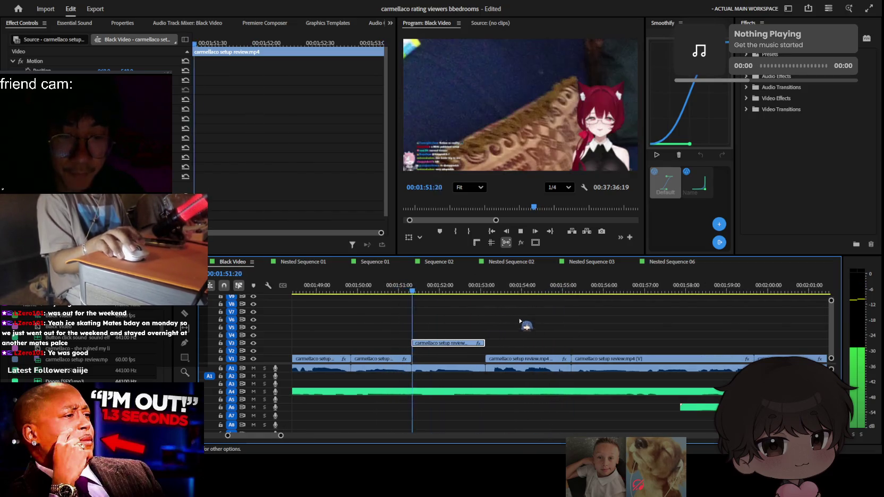
pyautogui.press('space')
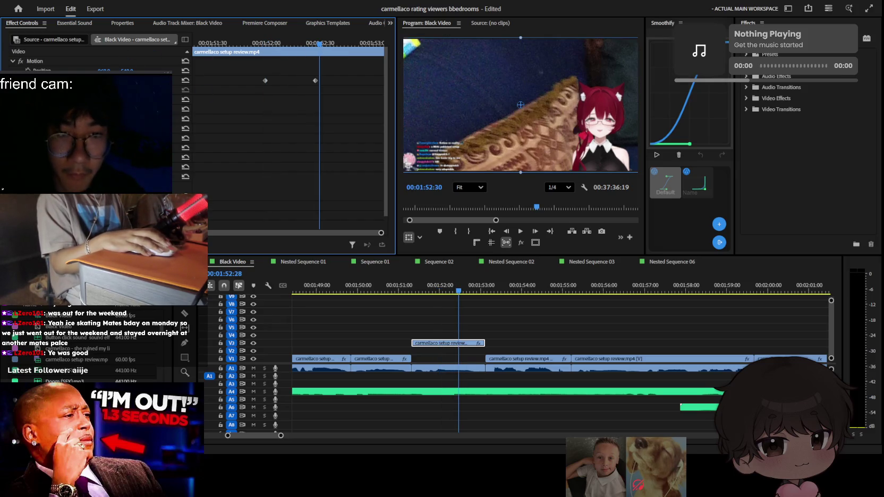
# Reset Scale, raise Position X and push both keyframes to the clip's end
pyautogui.click(185, 90)
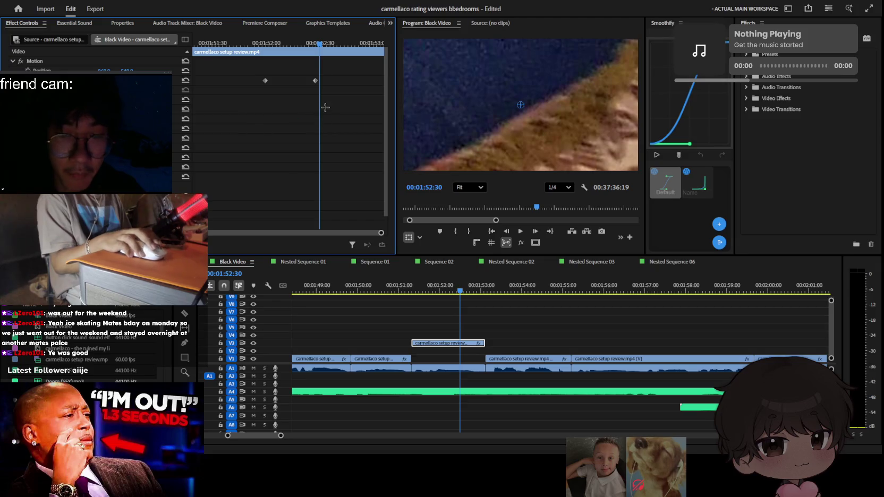
pyautogui.moveTo(104, 71); pyautogui.dragTo(160, 69)
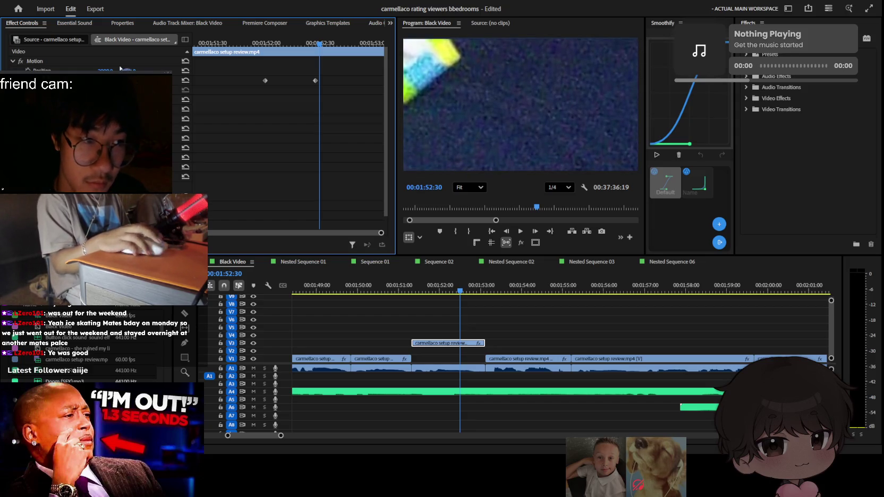
pyautogui.moveTo(315, 81); pyautogui.dragTo(418, 88)
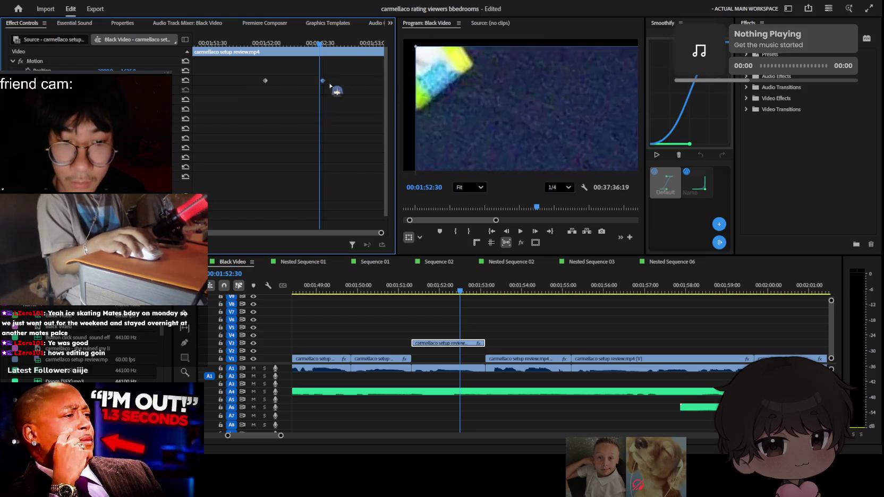
pyautogui.hotkey('ctrl', 'z')
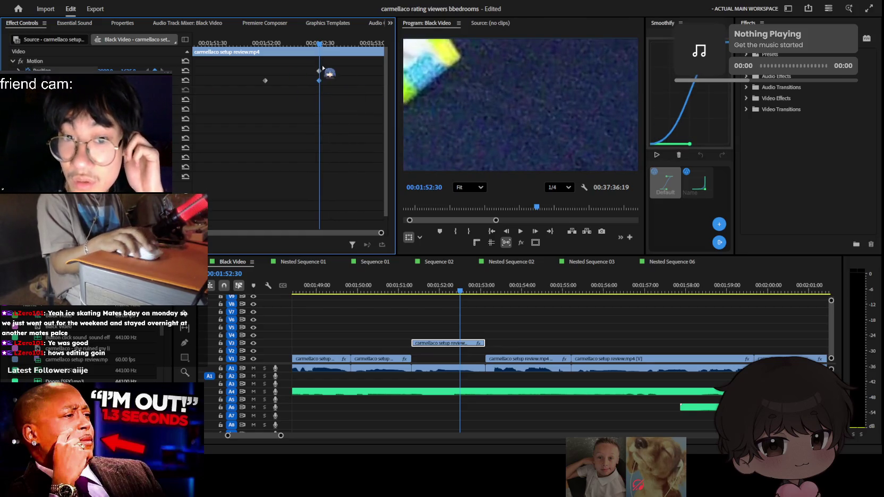
pyautogui.moveTo(319, 80); pyautogui.dragTo(388, 86)
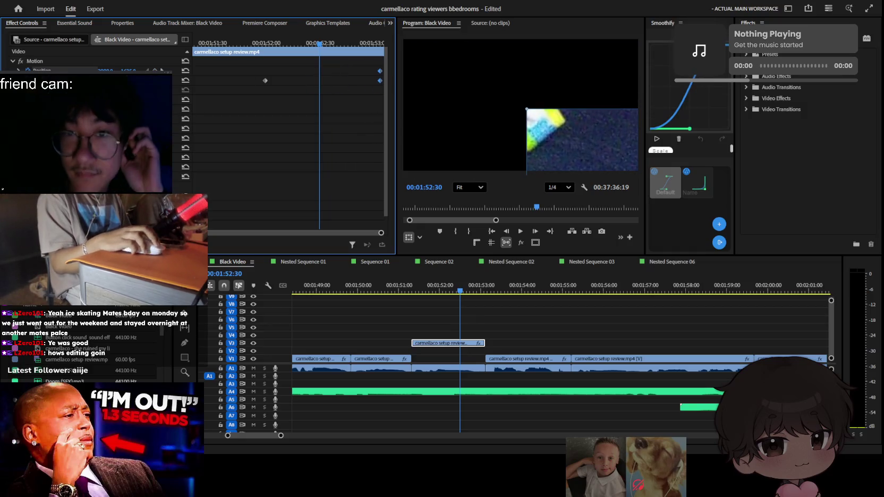
# Add a Position keyframe at 00:01:52:00, deselect the clip and save the project
pyautogui.click(155, 81)
pyautogui.click(185, 71)
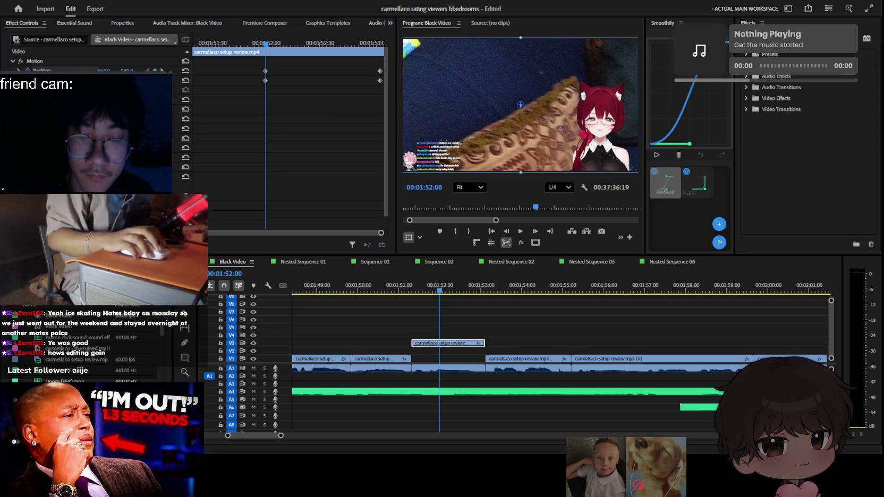
pyautogui.click(518, 321)
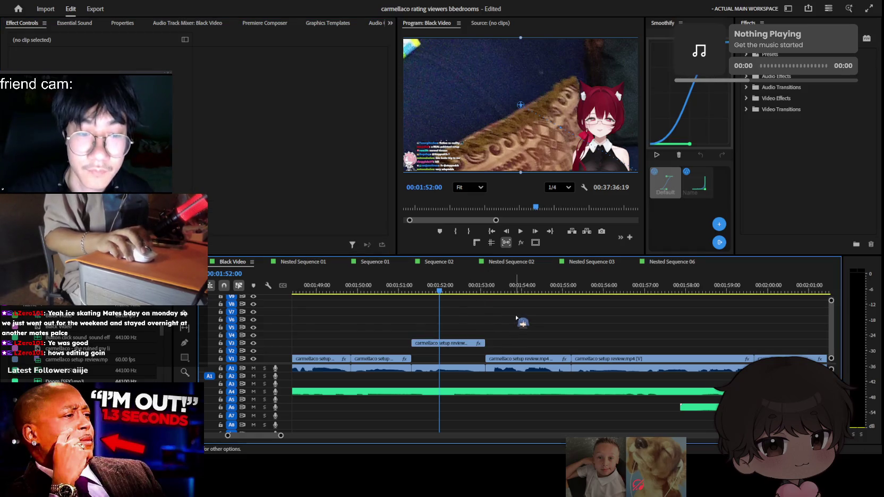
pyautogui.hotkey('ctrl', 's')
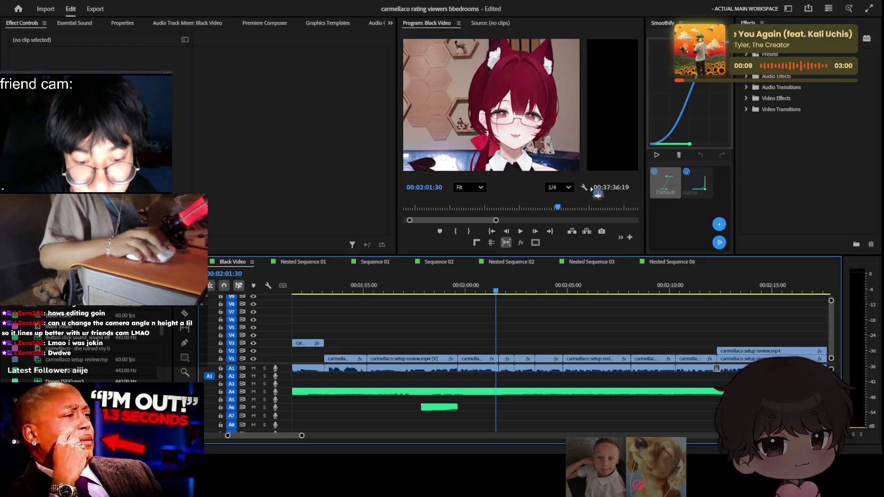
pyautogui.moveTo(584, 187); pyautogui.dragTo(541, 302)
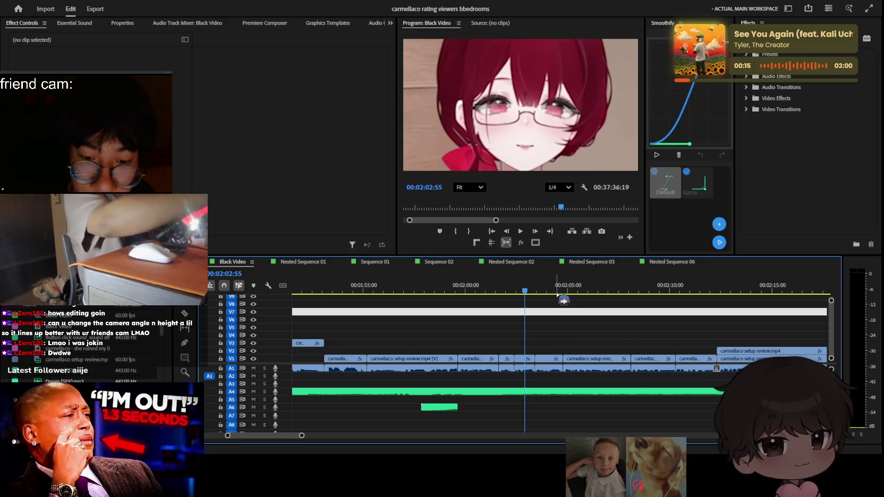
pyautogui.press('space')
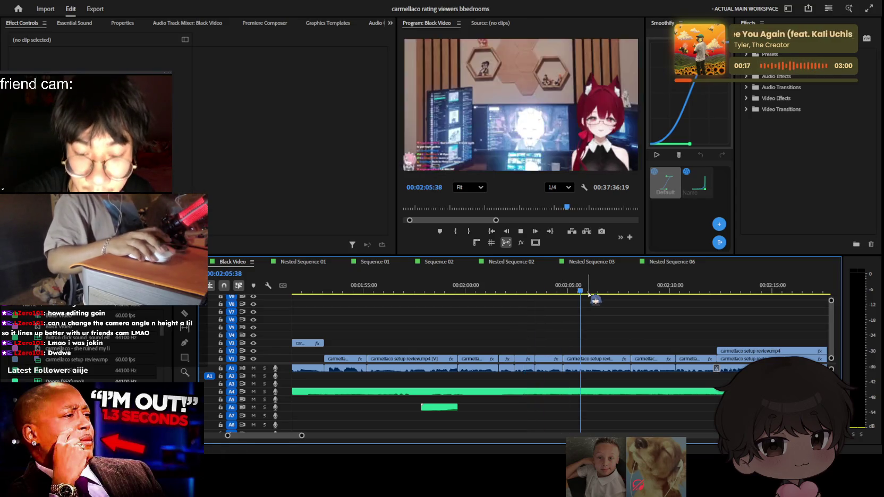
pyautogui.scroll(-2, 612, 328)
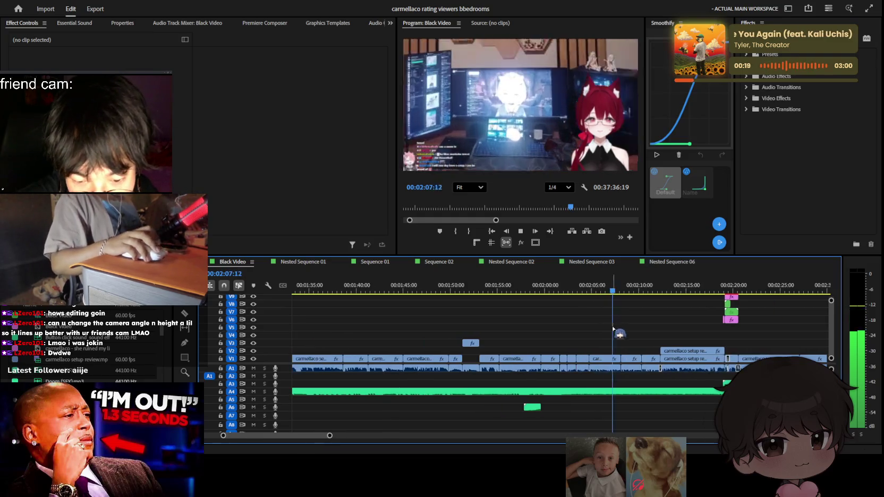
pyautogui.scroll(-2, 585, 319)
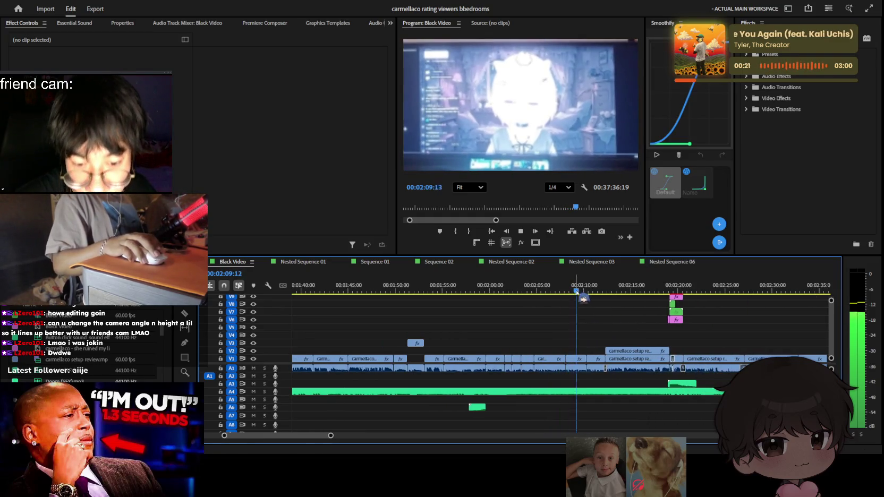
pyautogui.scroll(2, 589, 361)
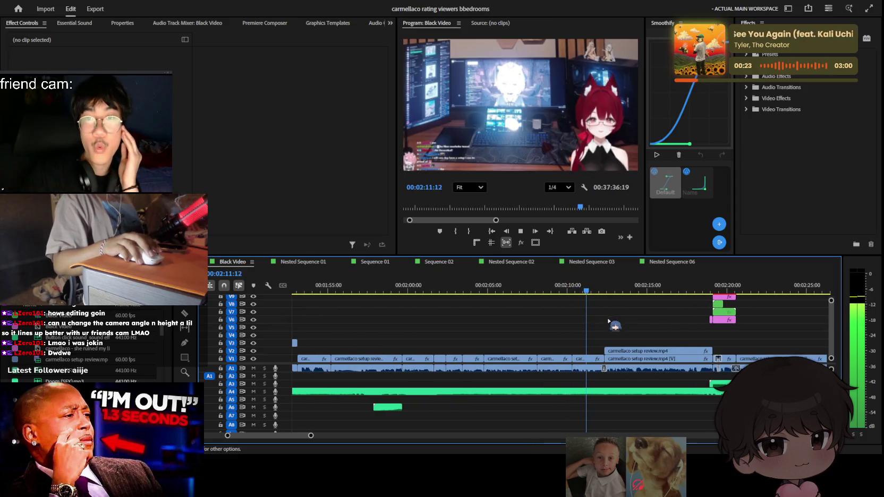
pyautogui.click(587, 366)
# Stop playback and scrub back to around 00:02:02:35, selecting the short clip there
pyautogui.press('space')
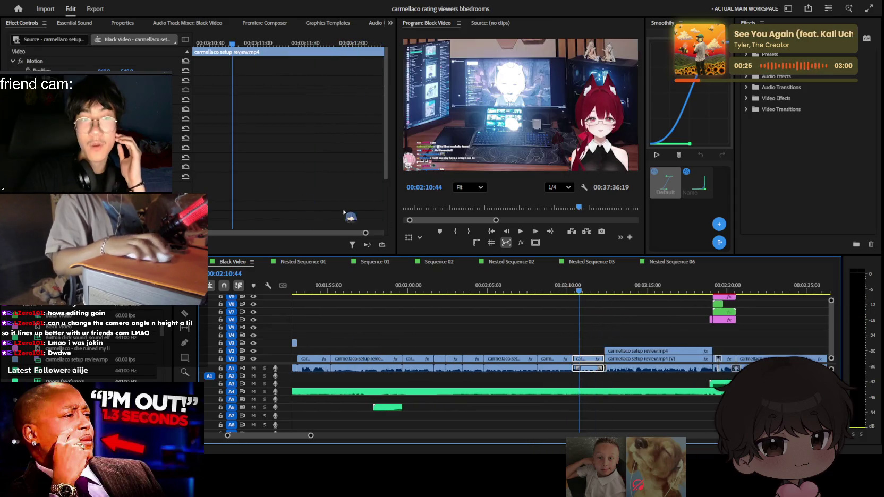
pyautogui.moveTo(287, 51); pyautogui.dragTo(538, 307)
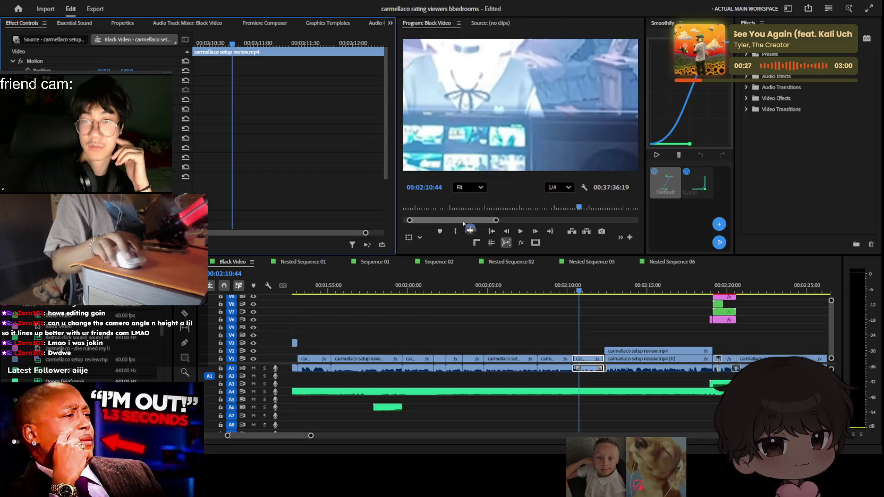
pyautogui.moveTo(494, 288); pyautogui.dragTo(451, 282)
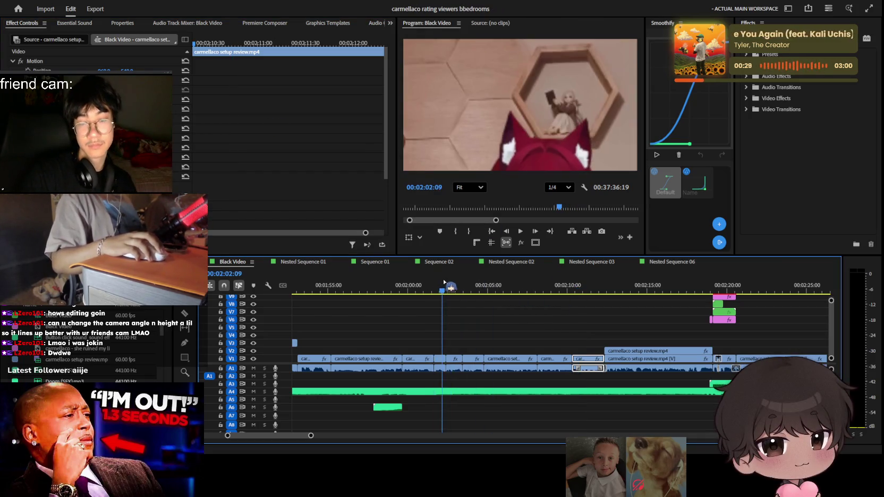
pyautogui.click(454, 360)
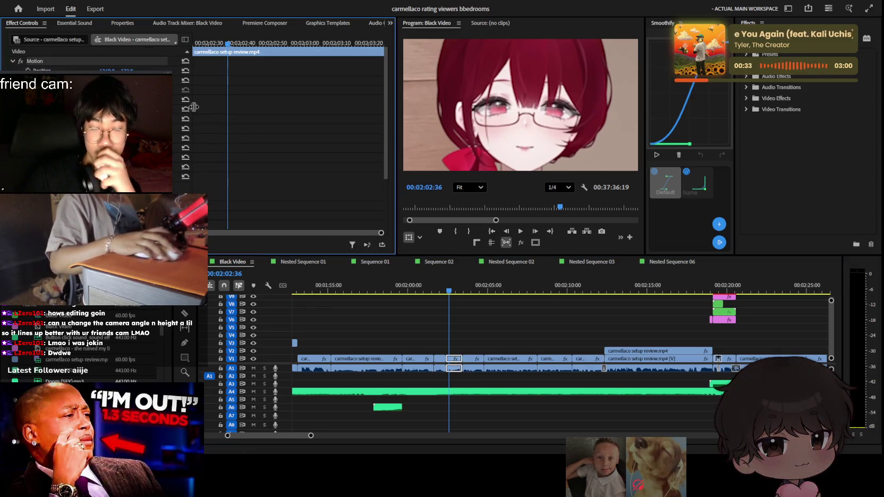
# Play from 00:02:08:56 past the 2:12 punch-in zoom and deselect the clip
pyautogui.click(578, 288)
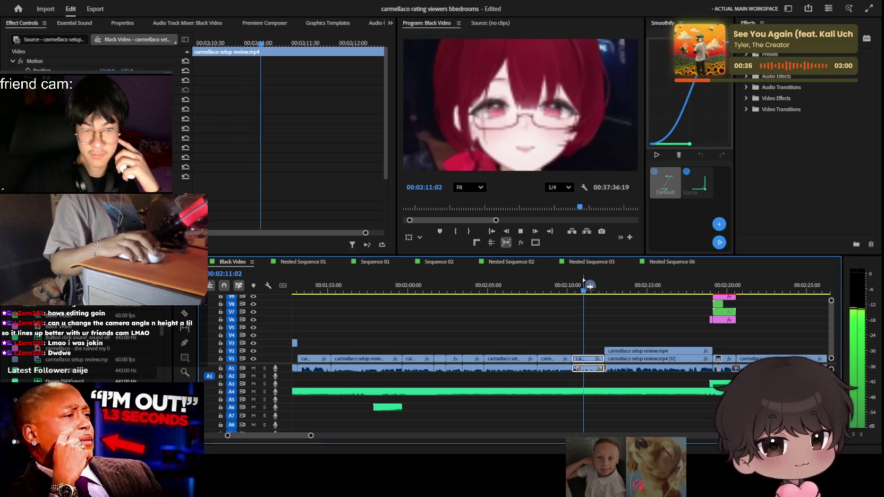
pyautogui.click(551, 288)
pyautogui.press('space')
pyautogui.press('=')
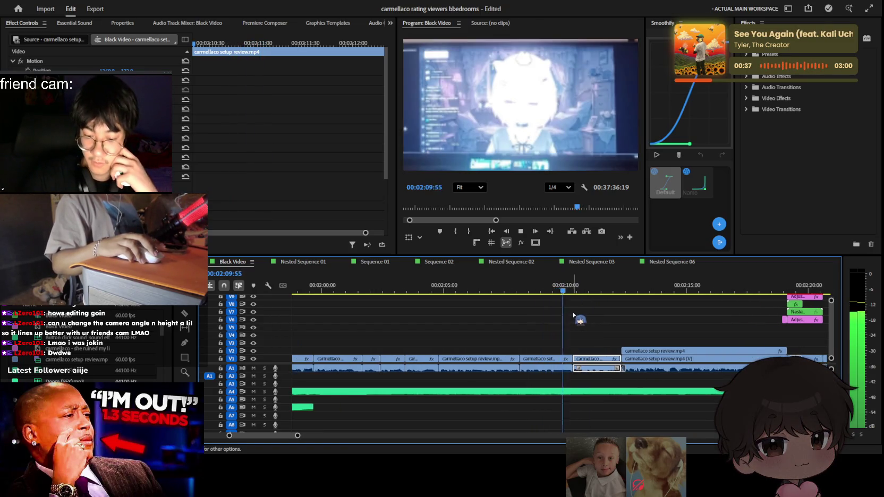
pyautogui.press('-')
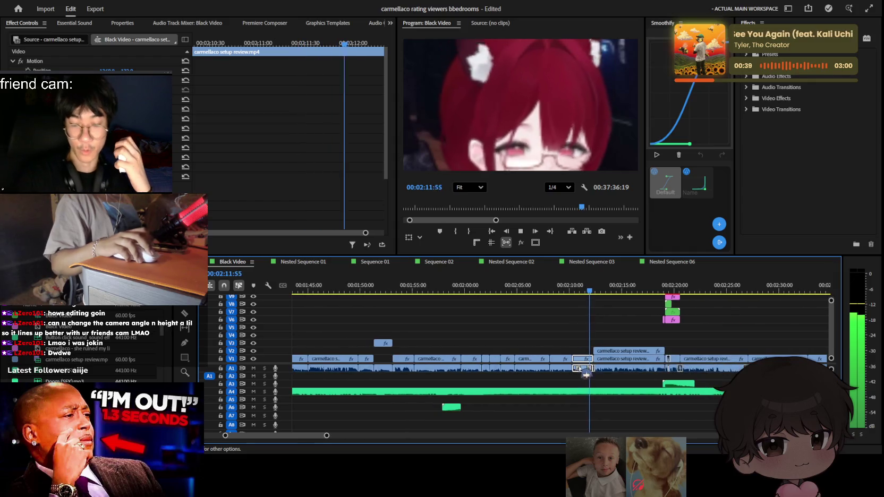
pyautogui.press('=')
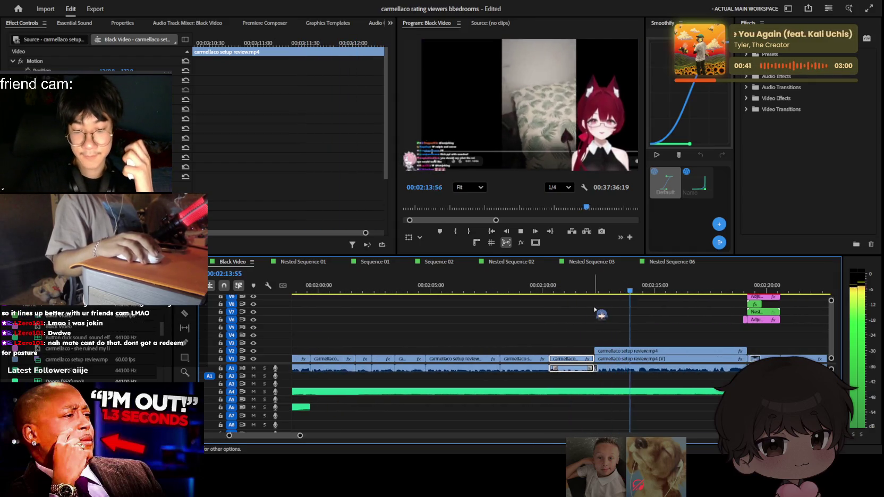
pyautogui.click(595, 310)
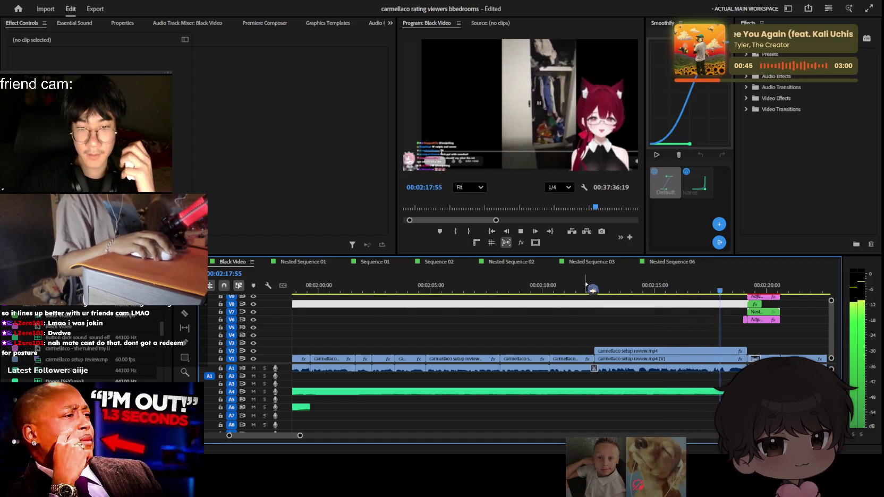
# Play the timeline from about 2:27, skipping ahead to roughly 2:37
pyautogui.scroll(-3, 591, 296)
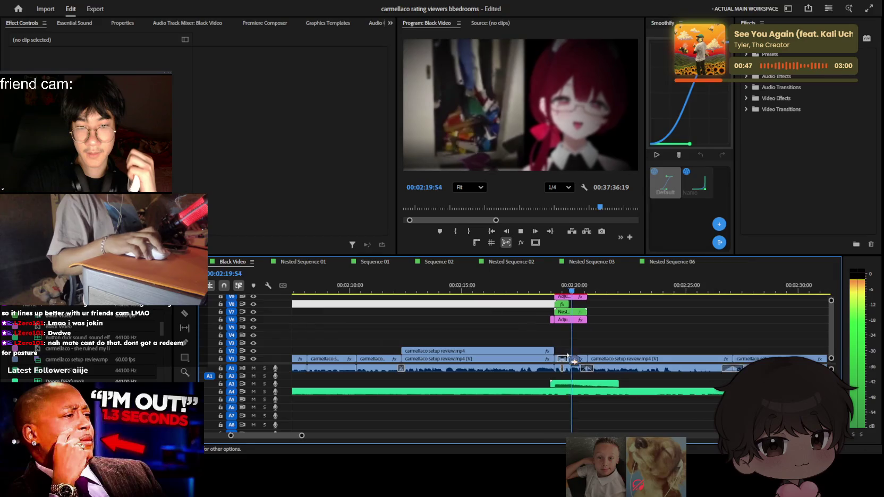
pyautogui.press('=')
pyautogui.press('=')
pyautogui.scroll(-3, 643, 339)
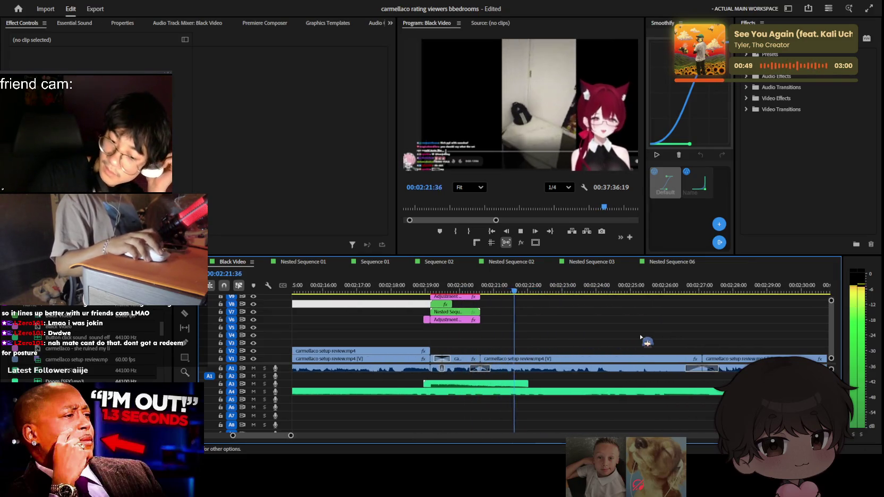
pyautogui.press('-')
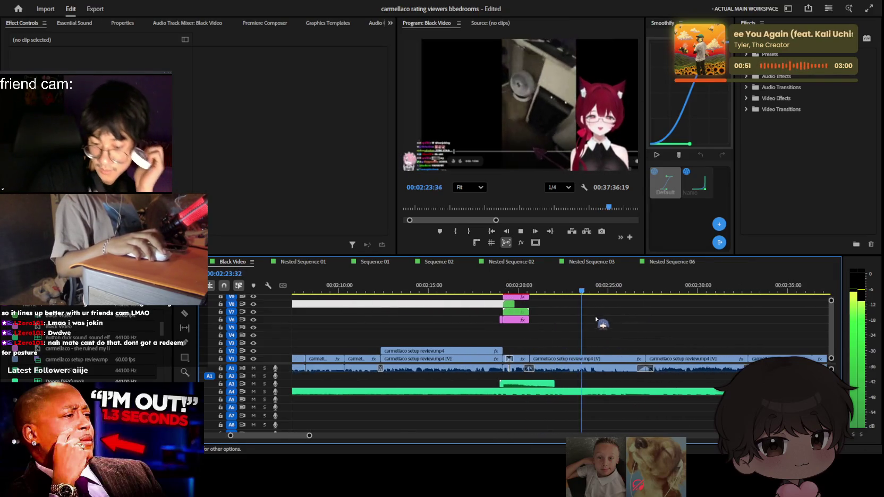
pyautogui.click(655, 282)
pyautogui.press('space')
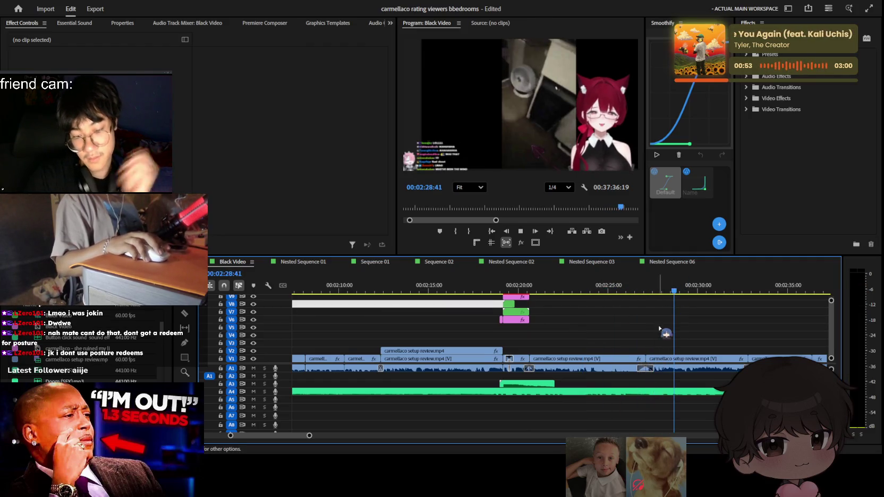
pyautogui.scroll(-3, 660, 333)
pyautogui.scroll(-3, 634, 322)
pyautogui.moveTo(529, 289)
pyautogui.mouseDown()
pyautogui.moveTo(661, 290)
pyautogui.moveTo(600, 290)
pyautogui.mouseUp()
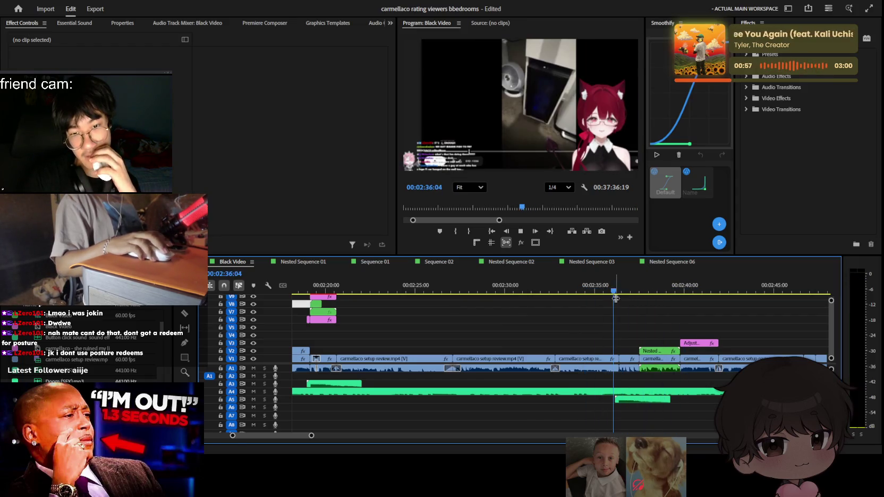
pyautogui.press('space')
pyautogui.scroll(-2, 630, 331)
pyautogui.press('=')
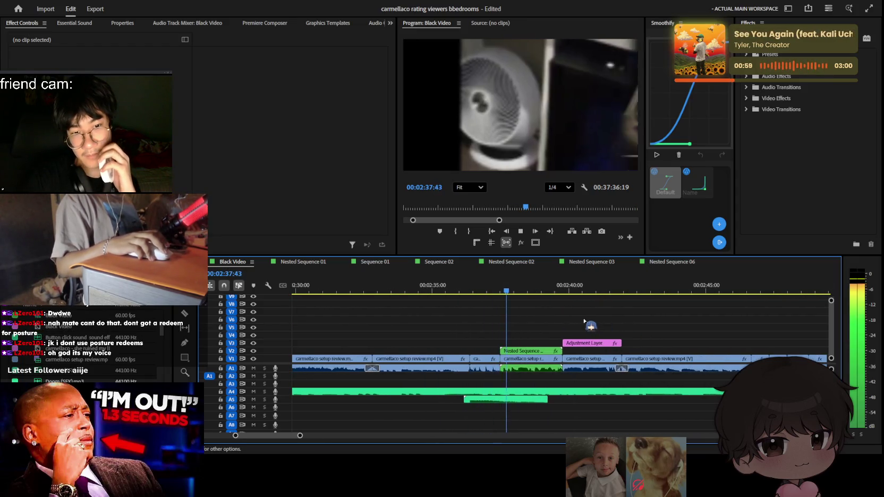
# Keep reviewing past 2:37 at several timeline zoom levels, then save the project
pyautogui.press('space')
pyautogui.press('=')
pyautogui.press('space')
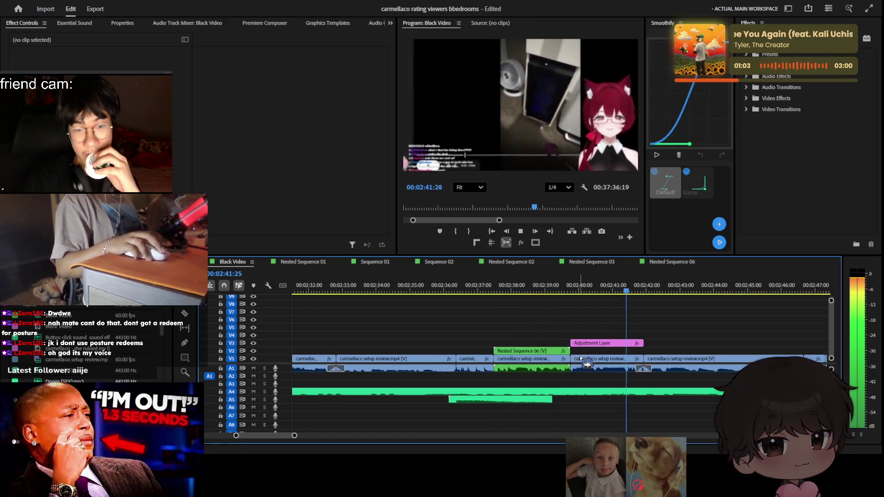
pyautogui.press('-')
pyautogui.press('-')
pyautogui.press('-')
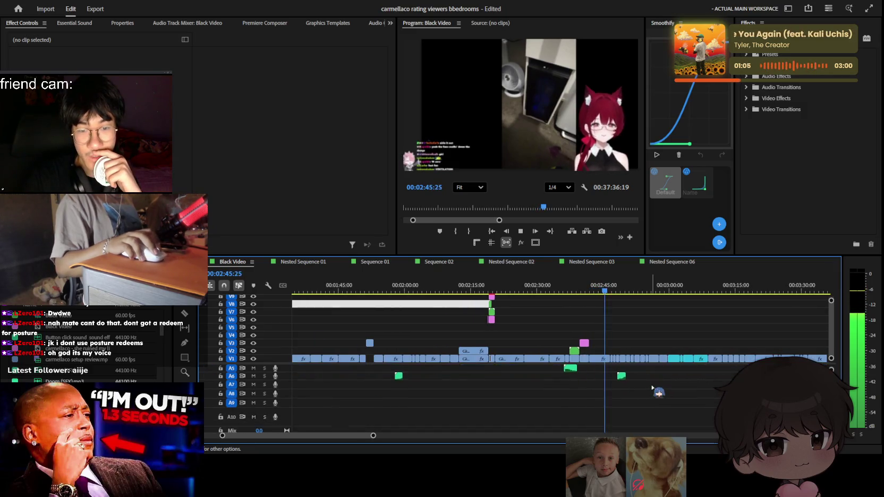
pyautogui.press('=')
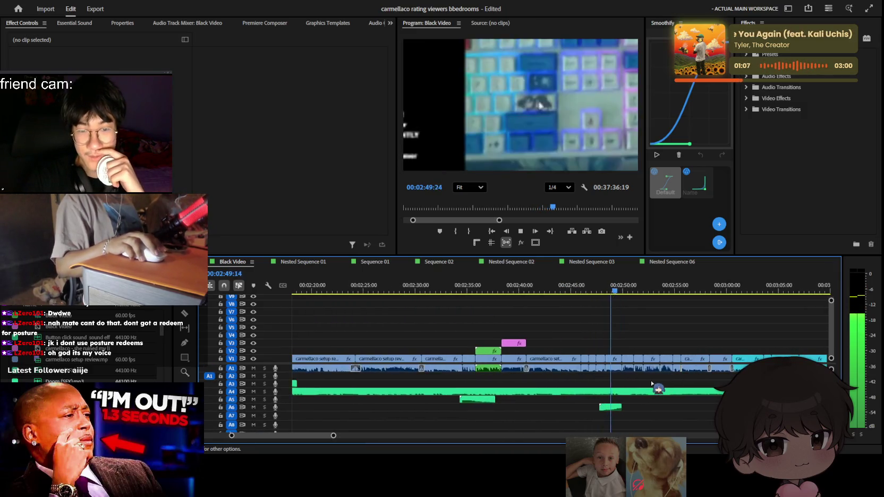
pyautogui.press('=')
pyautogui.press('=')
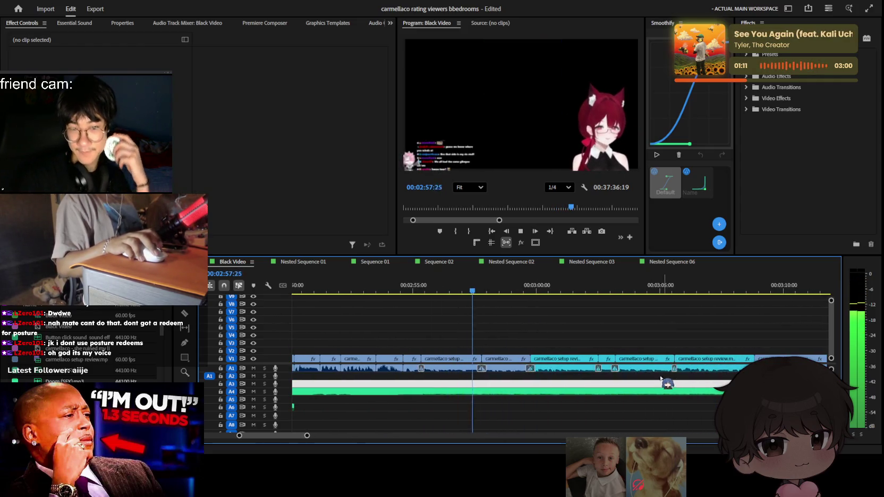
pyautogui.press('-')
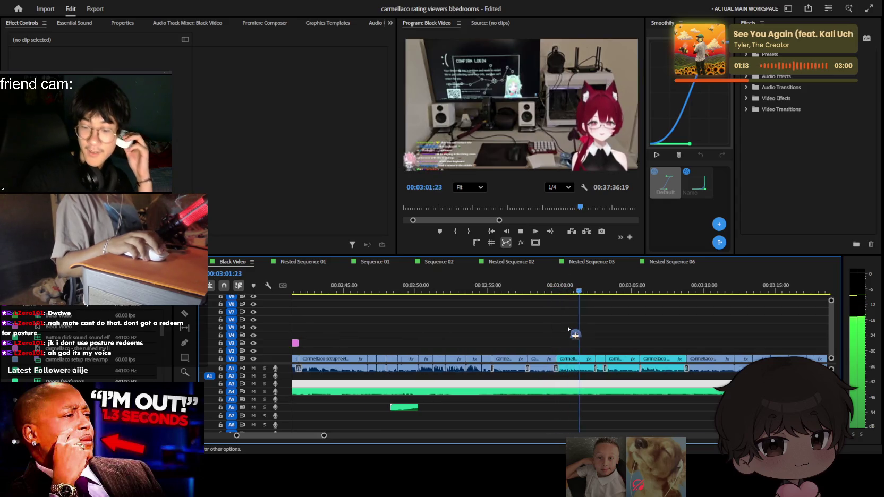
pyautogui.press('-')
pyautogui.hotkey('ctrl', 's')
# Review the 3:09–3:19 section, park the playhead at 3:10 and select the setup review clip
pyautogui.scroll(-5, 621, 321)
pyautogui.press('=')
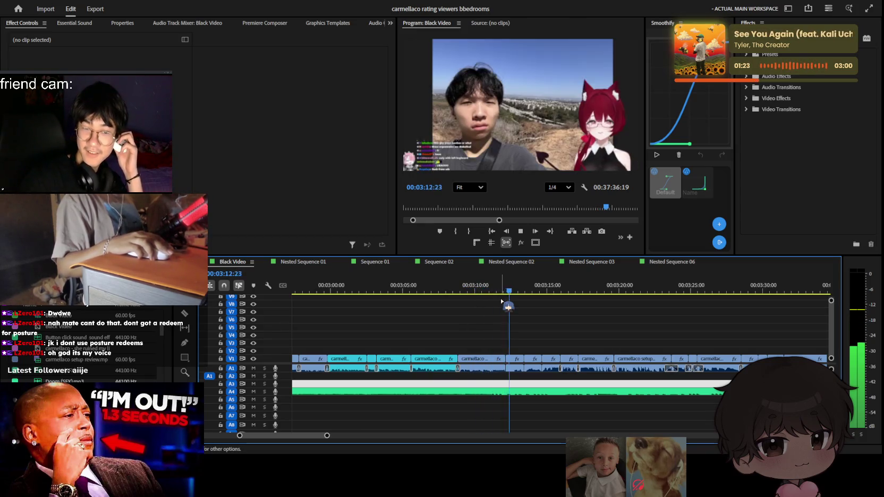
pyautogui.moveTo(501, 300)
pyautogui.mouseDown()
pyautogui.moveTo(629, 298)
pyautogui.moveTo(557, 291)
pyautogui.mouseUp()
pyautogui.press('space')
pyautogui.press('-')
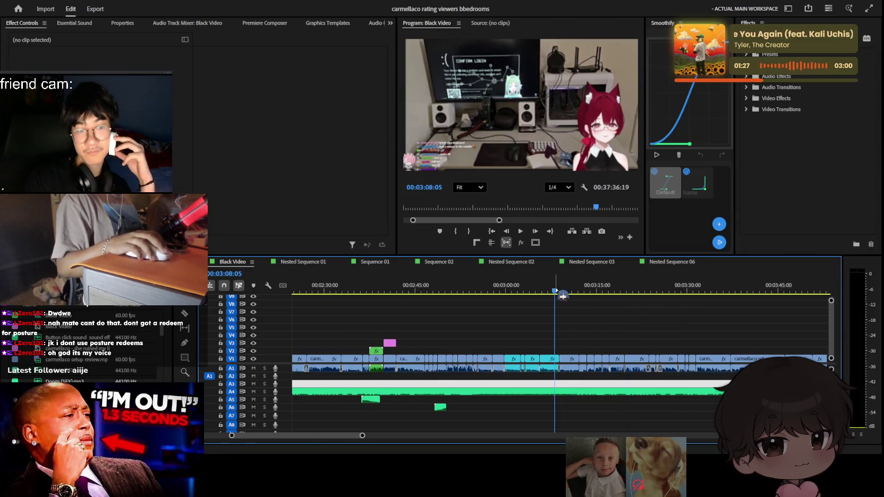
pyautogui.press('=')
pyautogui.press('space')
pyautogui.press('=')
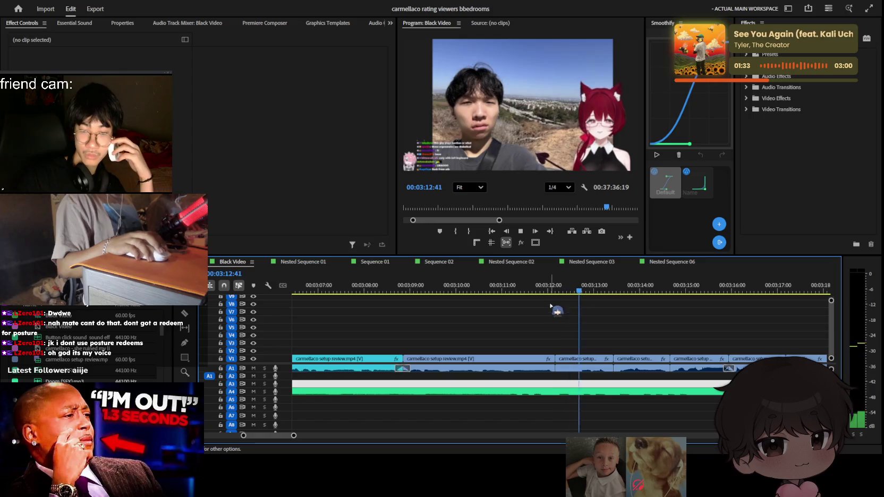
pyautogui.click(461, 291)
pyautogui.click(425, 359)
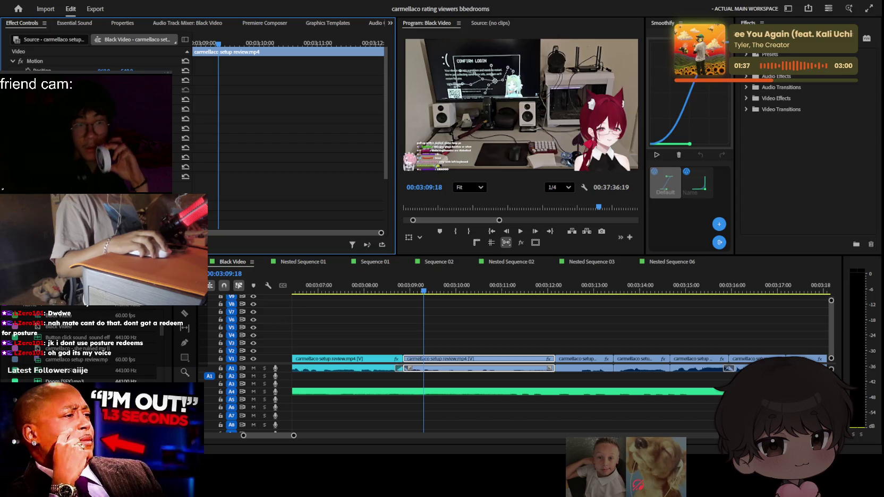
# Try reframing the 3:09 setup review clip toward the avatar, play it back, undo, and deselect
pyautogui.moveTo(104, 70); pyautogui.dragTo(145, 70)
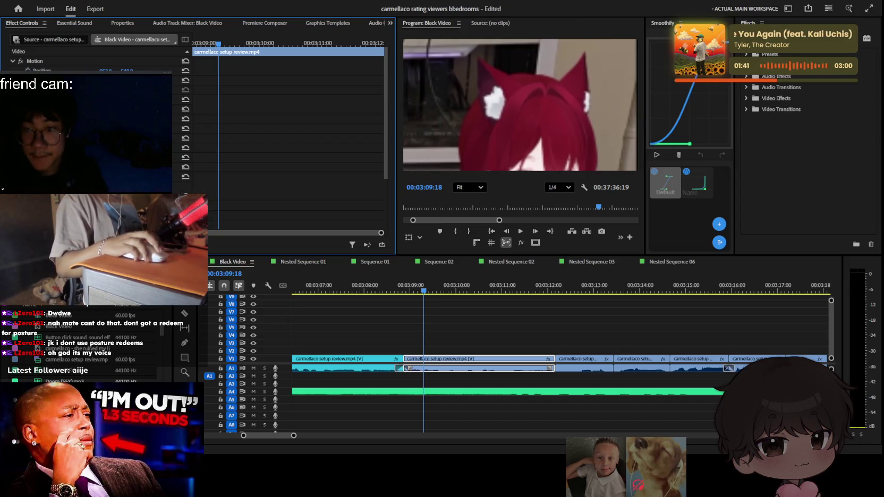
pyautogui.moveTo(127, 70)
pyautogui.mouseDown()
pyautogui.moveTo(107, 70)
pyautogui.moveTo(193, 81)
pyautogui.mouseUp()
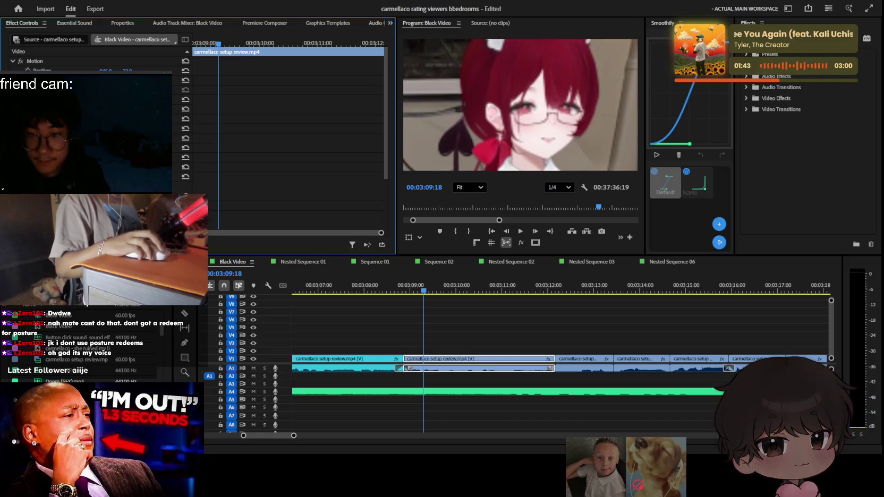
pyautogui.click(191, 81)
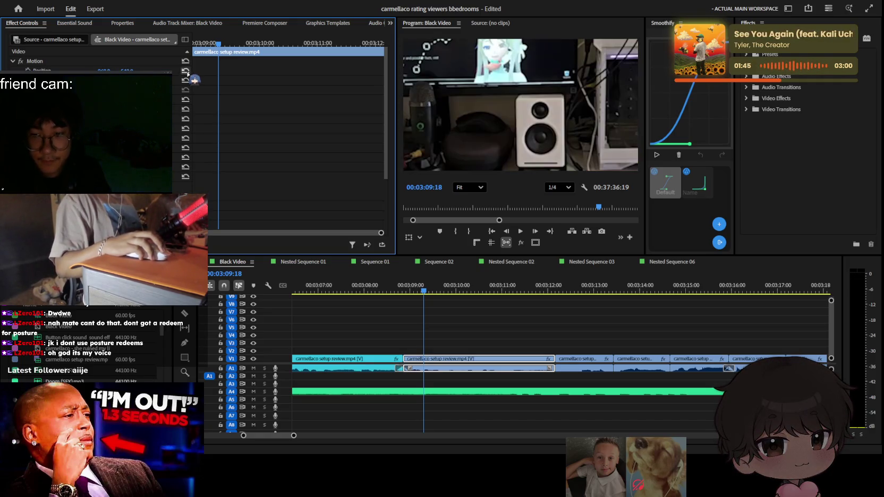
pyautogui.press('space')
pyautogui.press('space')
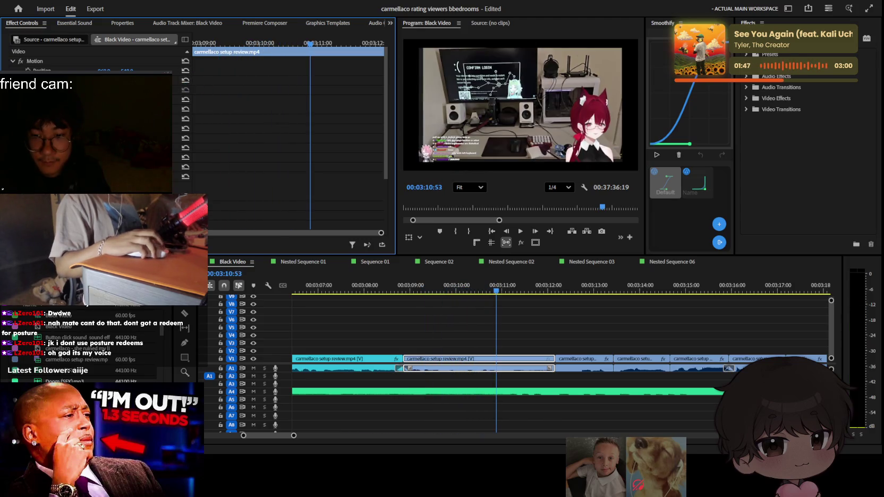
pyautogui.hotkey('ctrl', 'z')
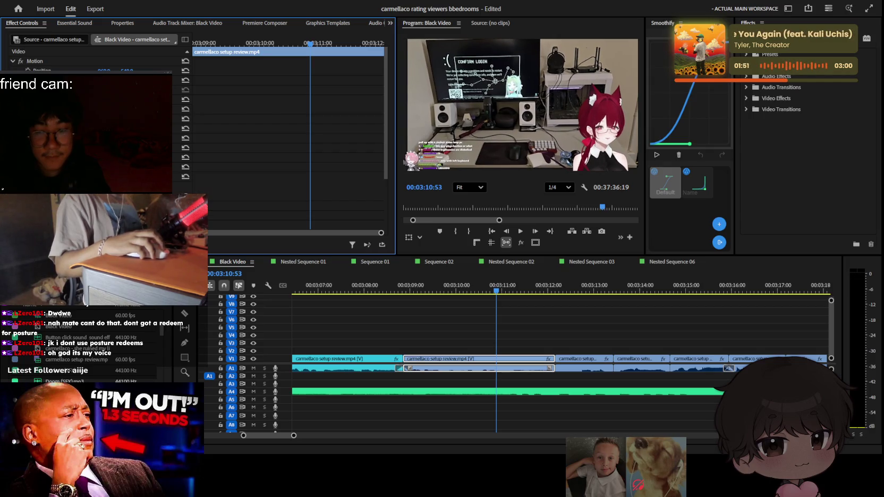
pyautogui.click(589, 328)
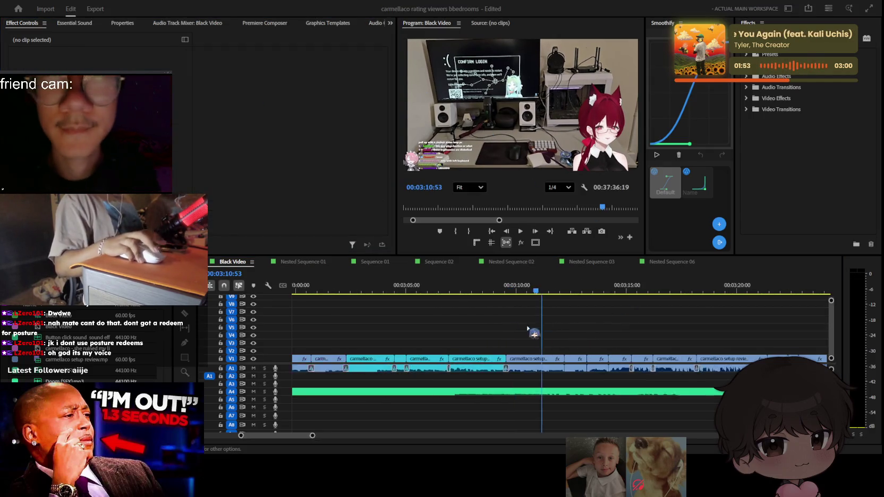
# Play back the cut just before 3:00, then marquee-select the four clips after the 3:00 mark
pyautogui.press('-')
pyautogui.press('-')
pyautogui.press('-')
pyautogui.press('=')
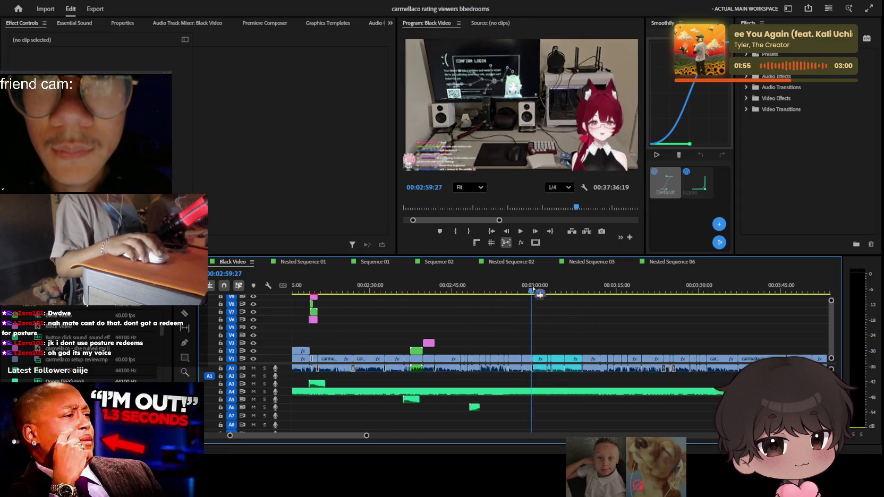
pyautogui.press('space')
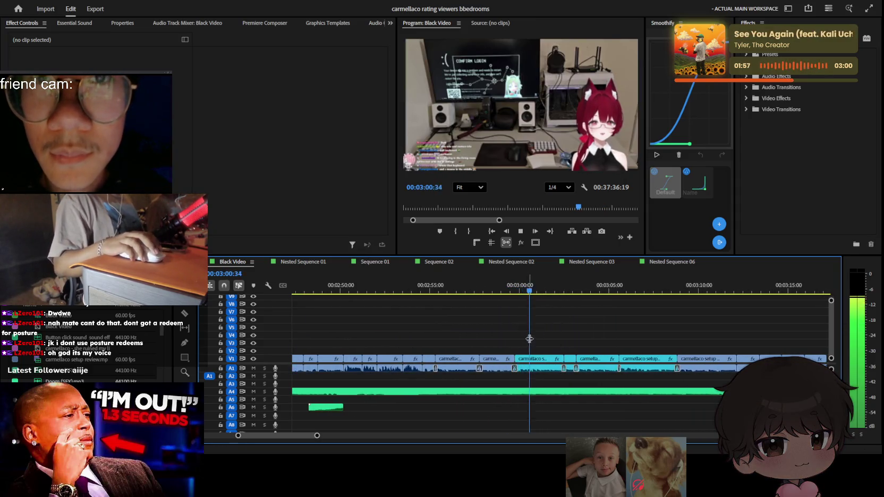
pyautogui.press('space')
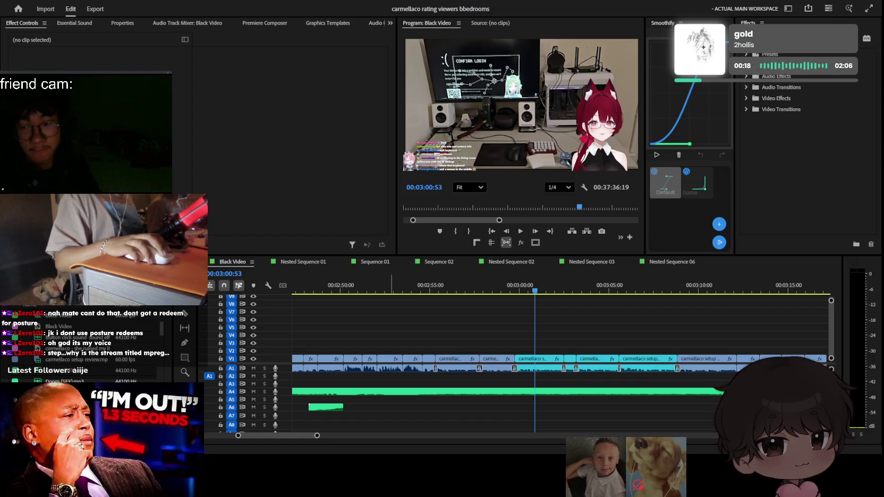
pyautogui.click(593, 256)
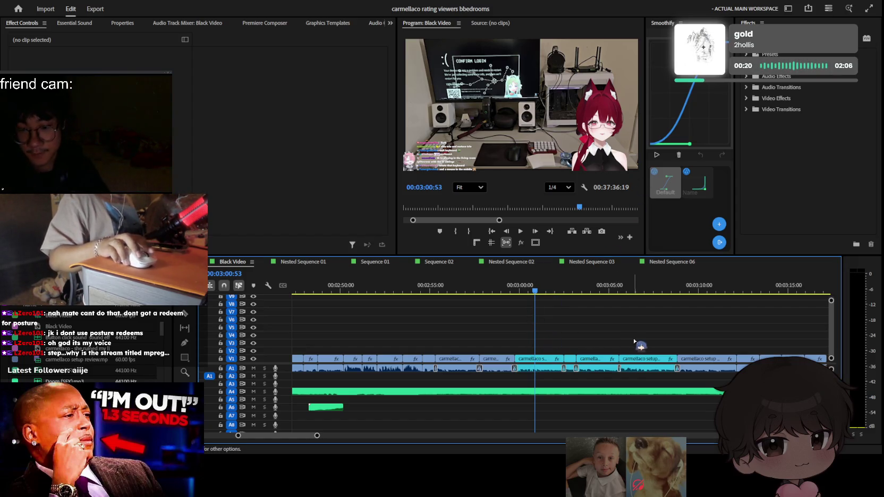
pyautogui.moveTo(634, 342); pyautogui.dragTo(541, 366)
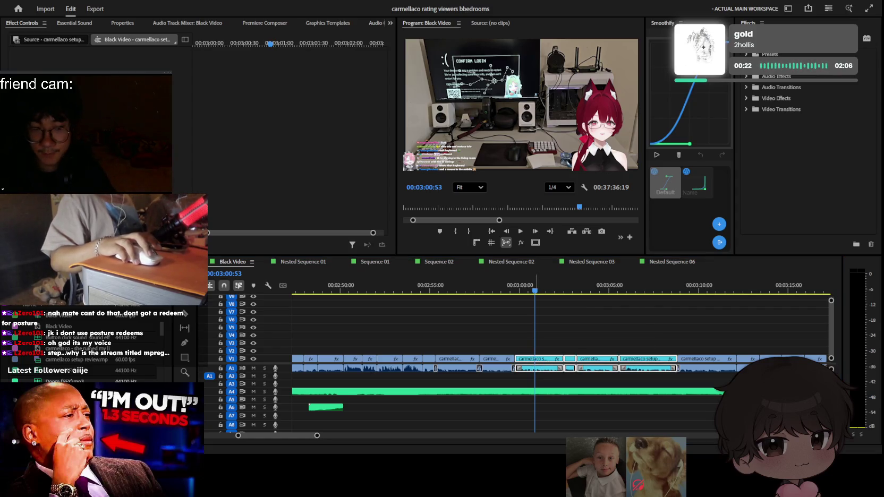